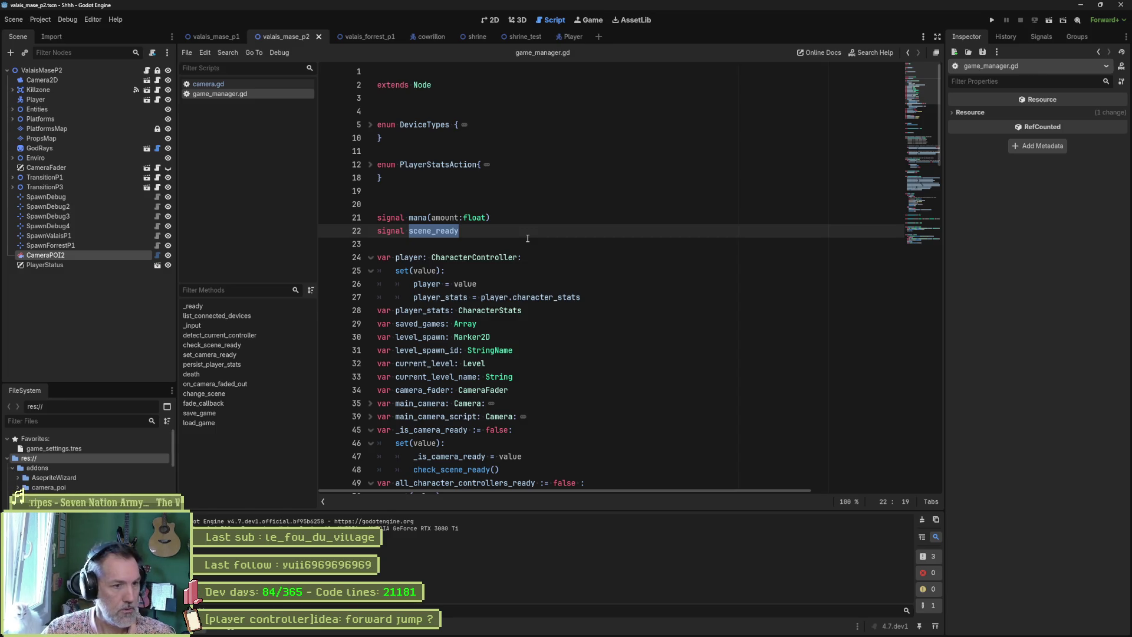
# - View camera.gd from line 1, put the cursor on empty line 5, then bring Fork forward
pyautogui.click(228, 82)
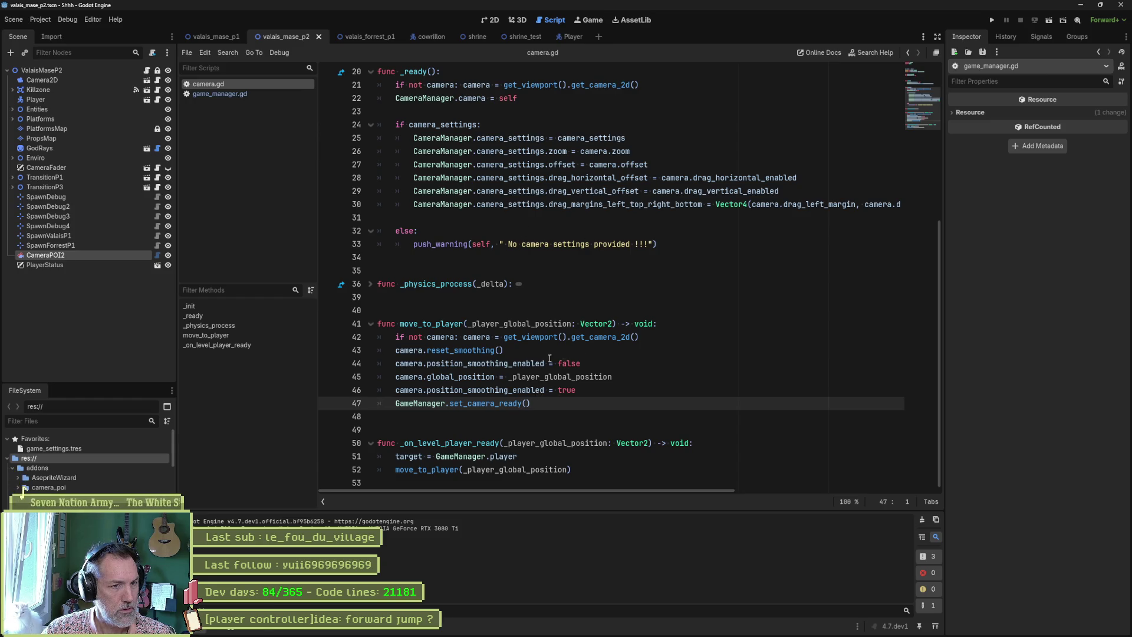
pyautogui.click(924, 80)
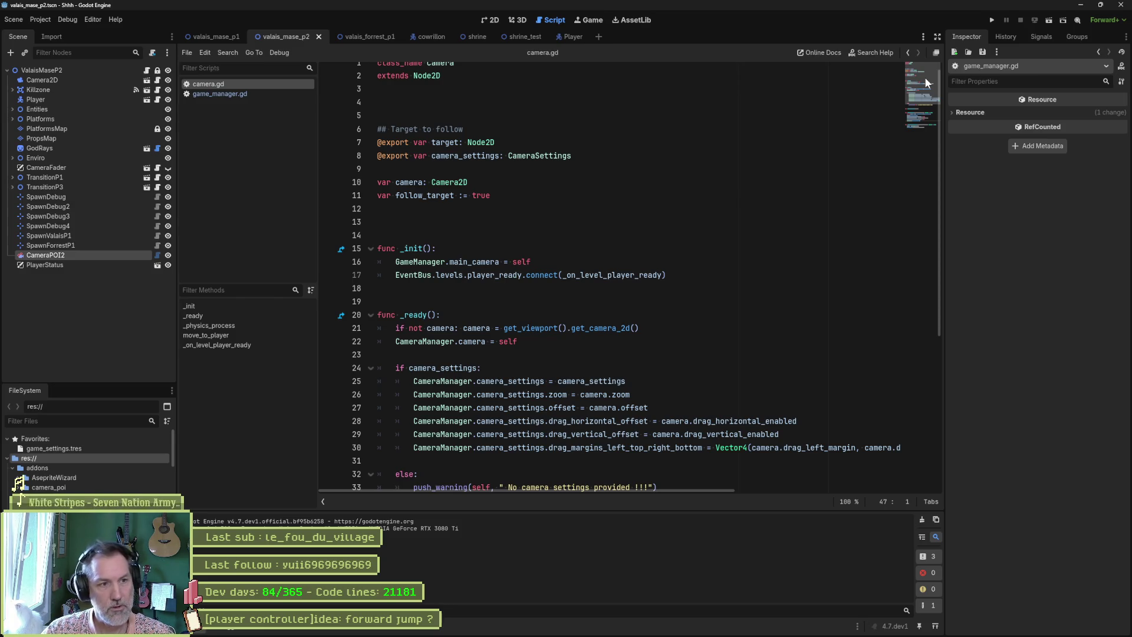
pyautogui.click(646, 178)
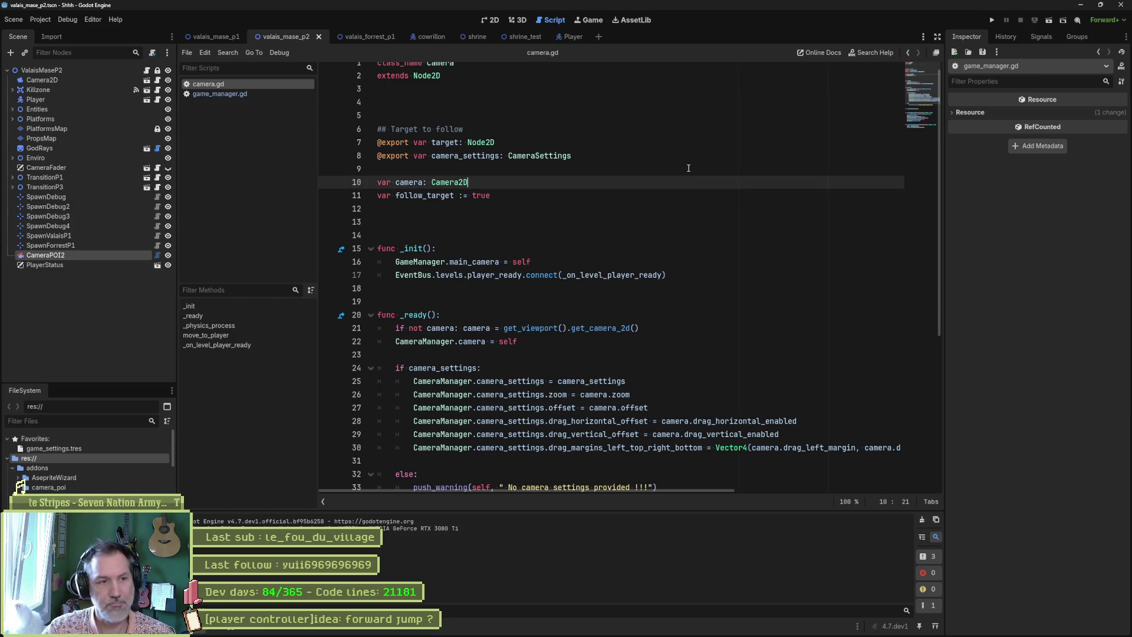
pyautogui.press('Up')
pyautogui.press('Up')
pyautogui.press('Up')
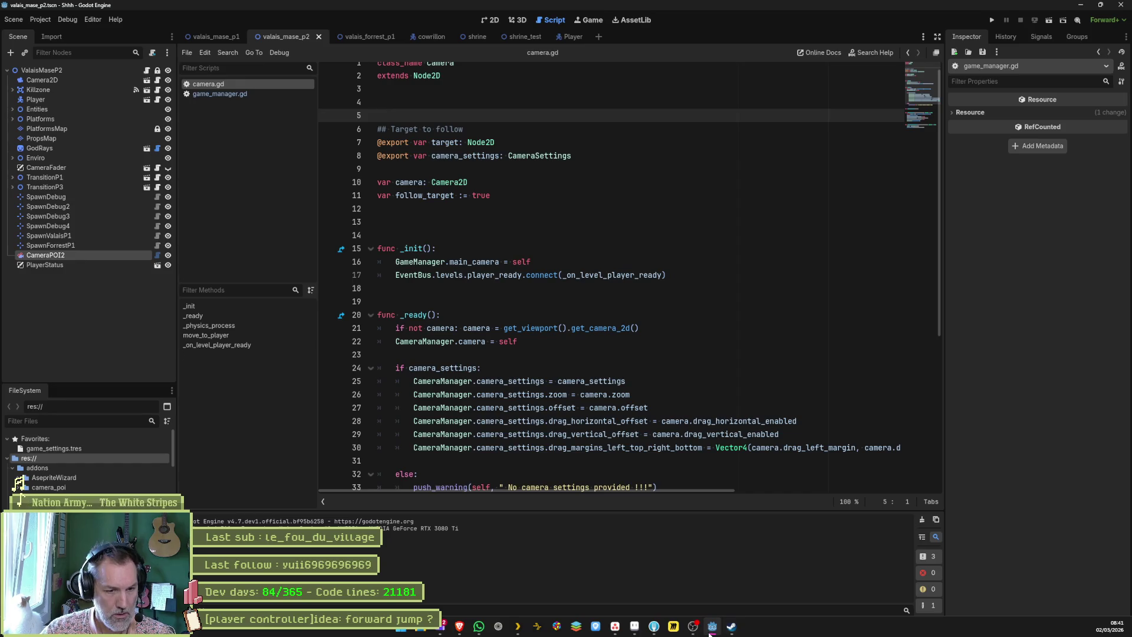
pyautogui.click(655, 630)
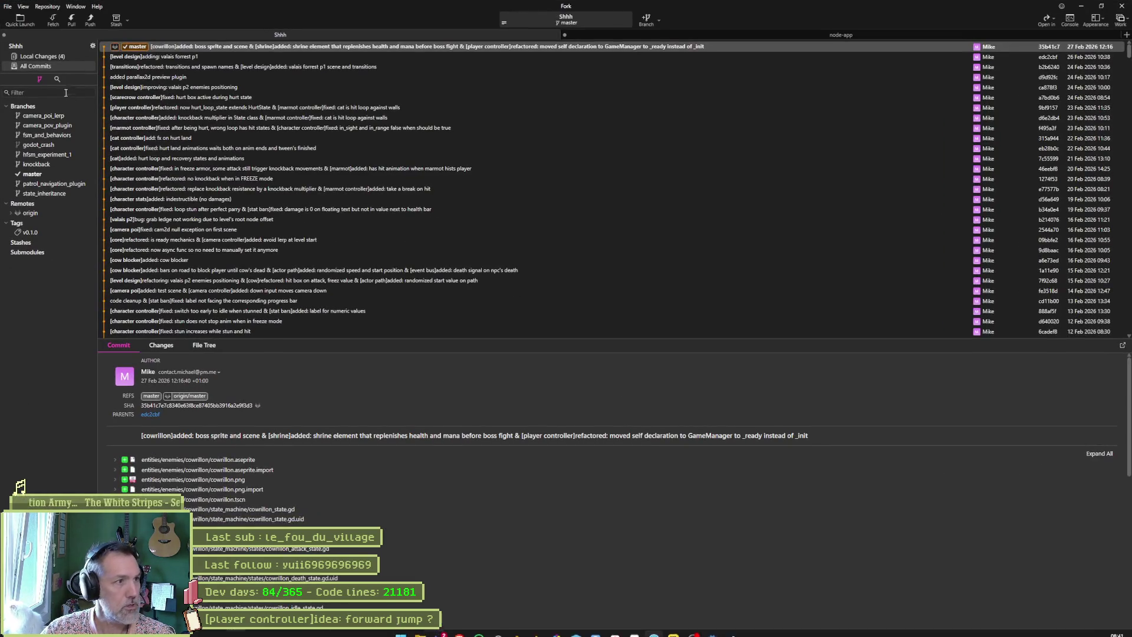
# - Inspect the unstaged camera.gd diff in Fork's Local Changes, then minimize Fork
pyautogui.click(65, 56)
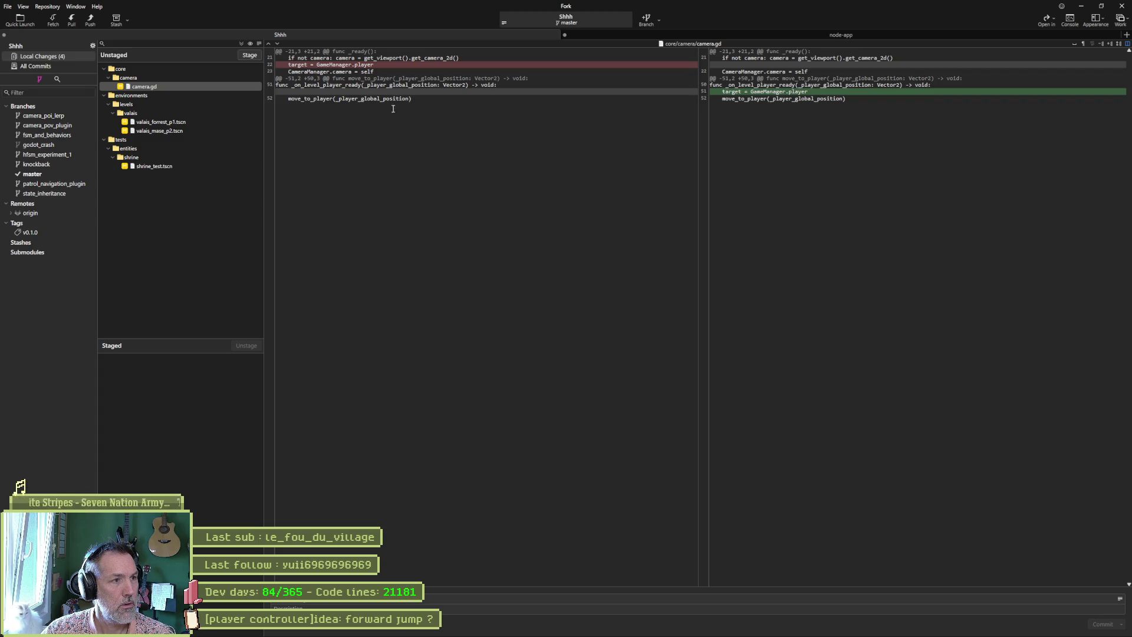
pyautogui.moveTo(486, 96)
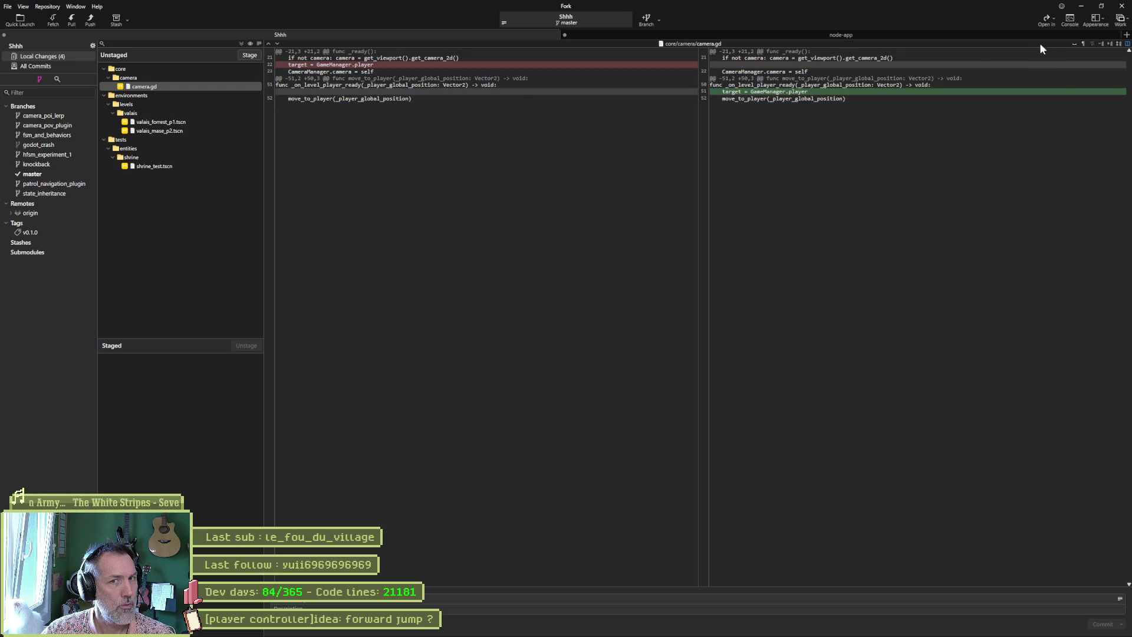
pyautogui.click(1083, 7)
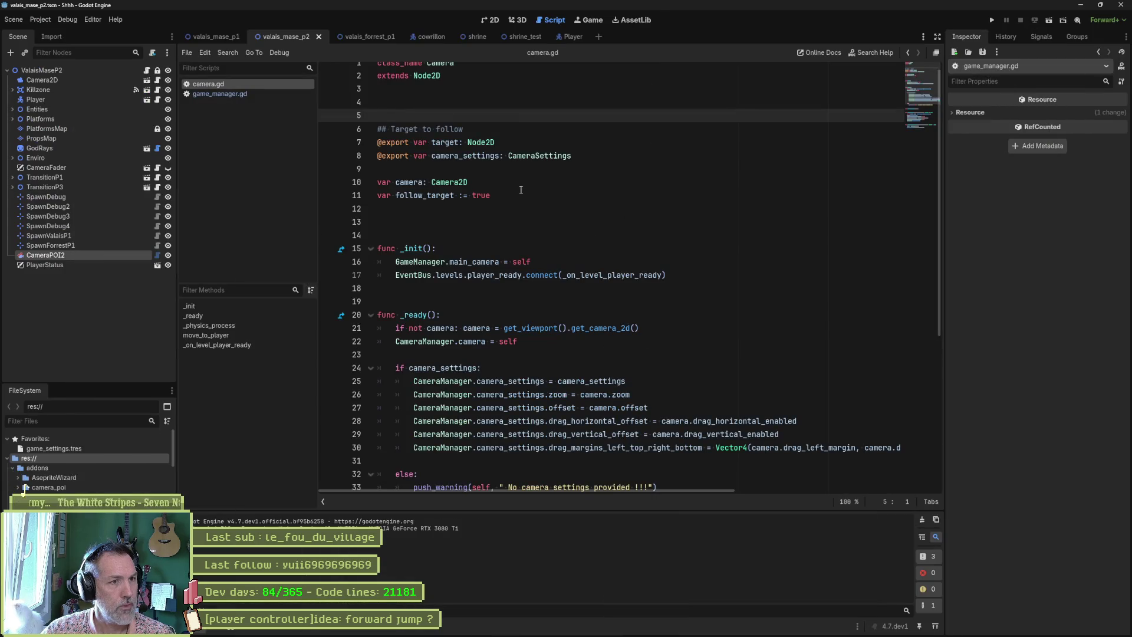
# - Declare 'signal camera_ready' near the top of camera.gd, tidying the surrounding blank lines
pyautogui.press('Return')
pyautogui.press('Return')
pyautogui.press('Return')
pyautogui.press('Up')
pyautogui.press('Up')
pyautogui.write('signal camera')
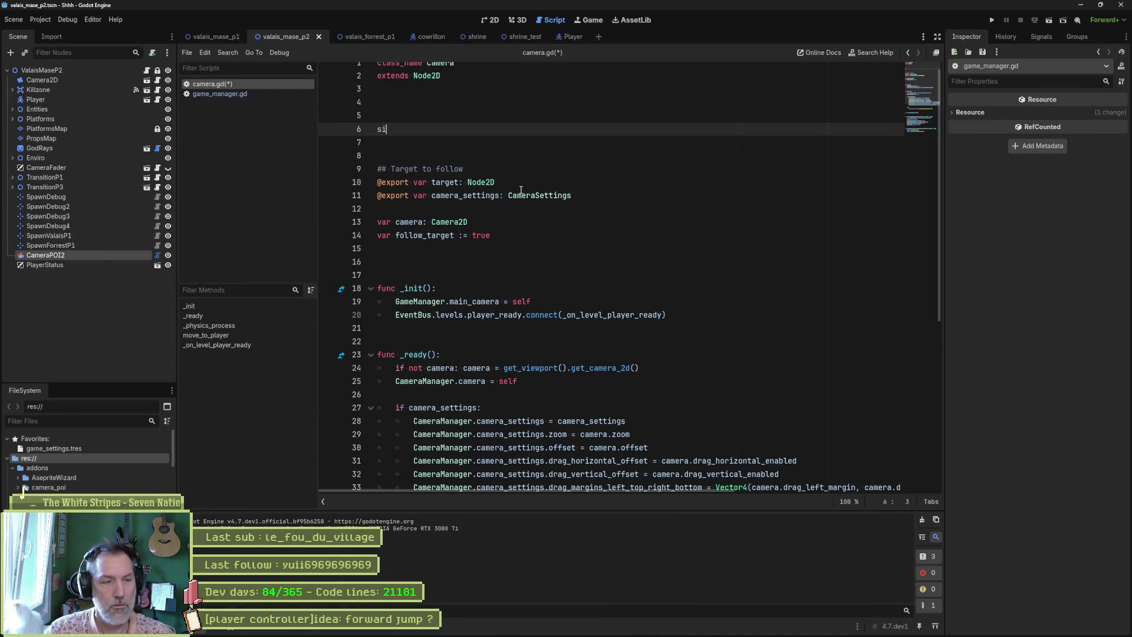
pyautogui.write('_')
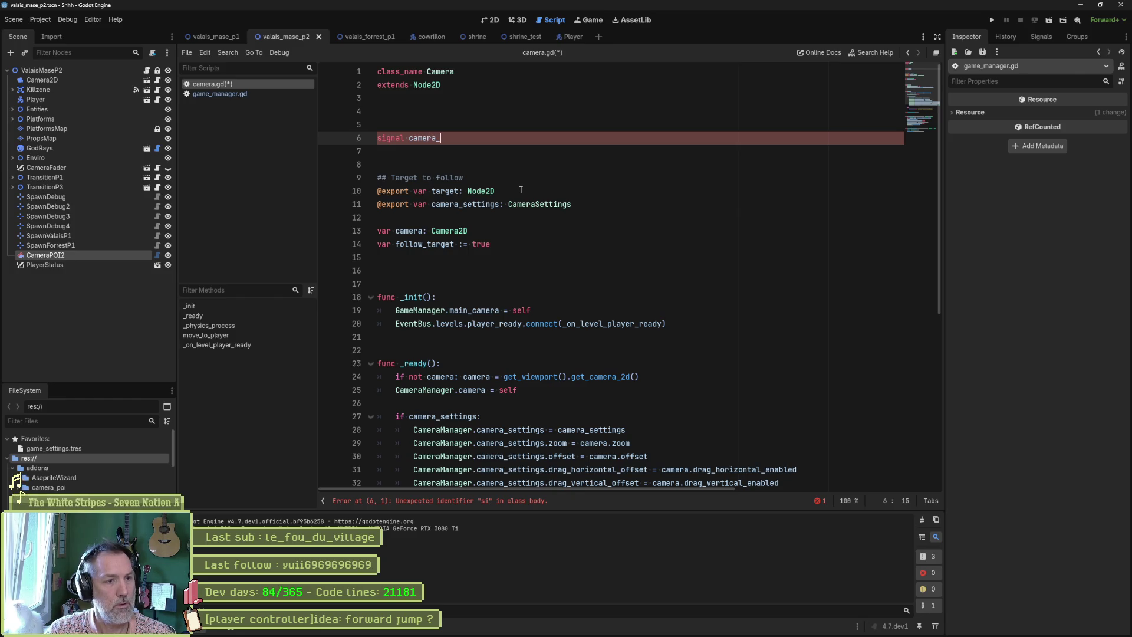
pyautogui.write('ready')
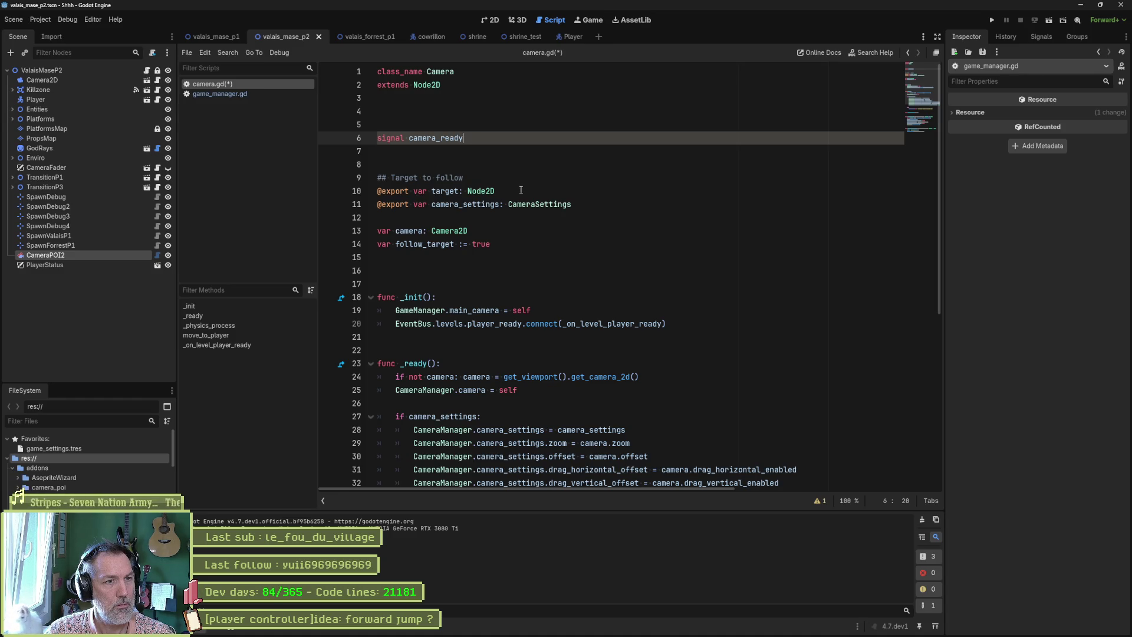
pyautogui.hotkey('ctrl', 'shift', 'Left')
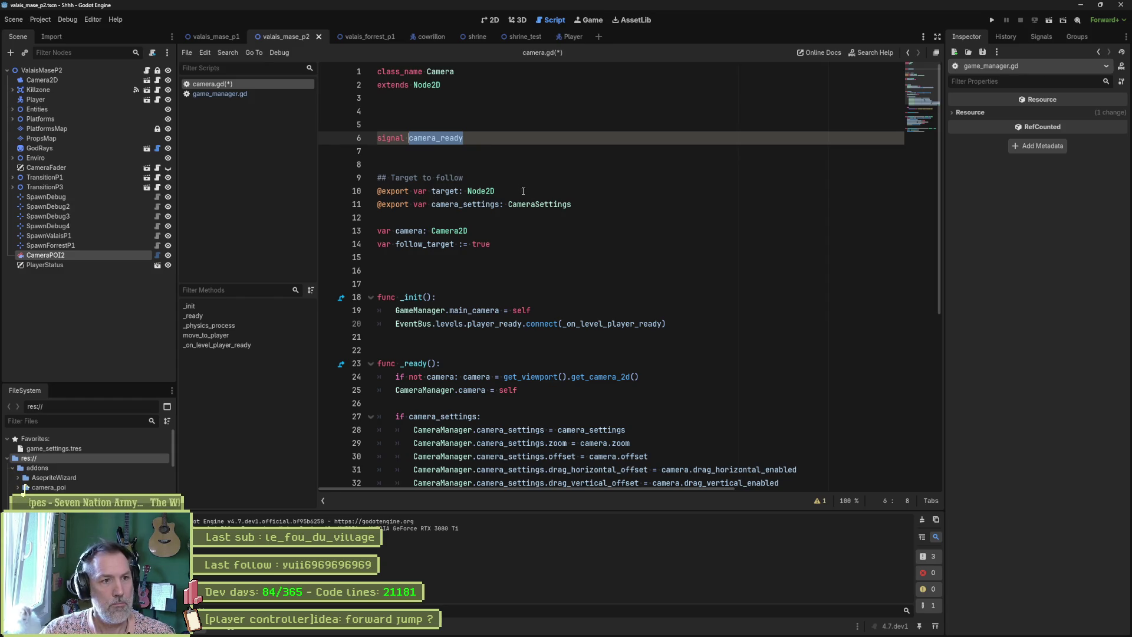
pyautogui.click(539, 203)
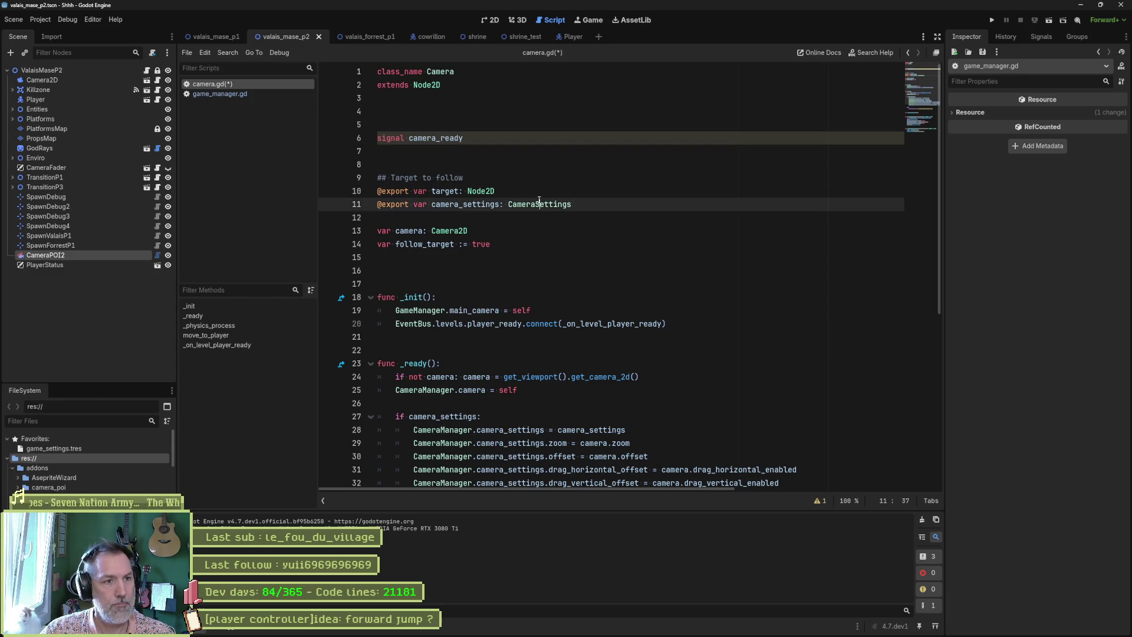
pyautogui.click(526, 161)
pyautogui.press('BackSpace')
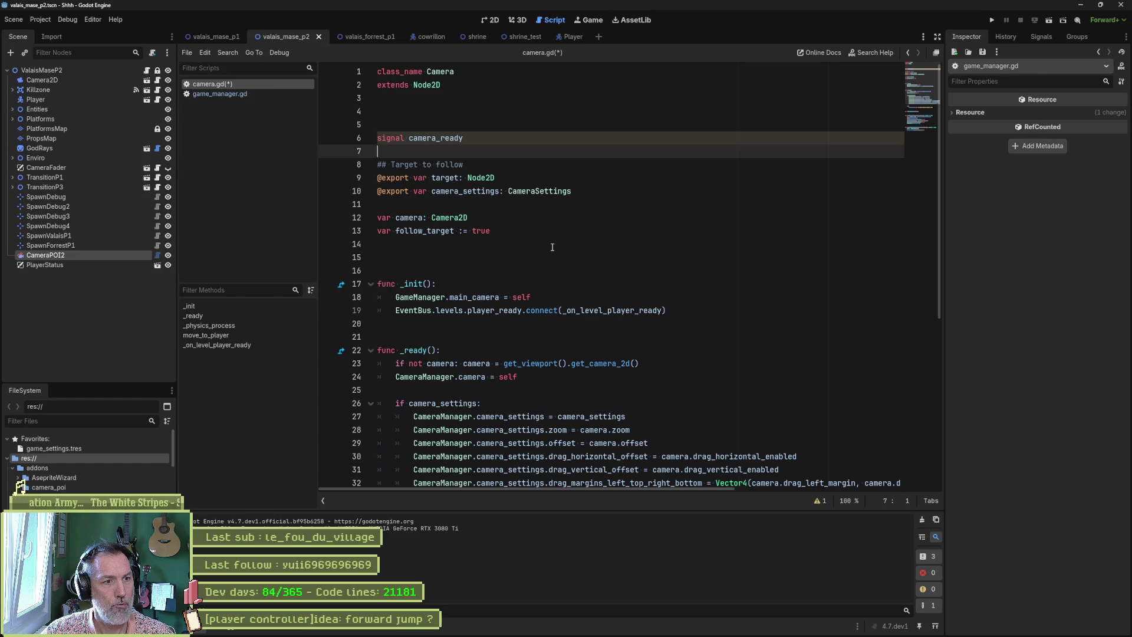
# - Add 'camera_ready.emit()' after line 48 in move_to_player and save camera.gd
pyautogui.click(245, 336)
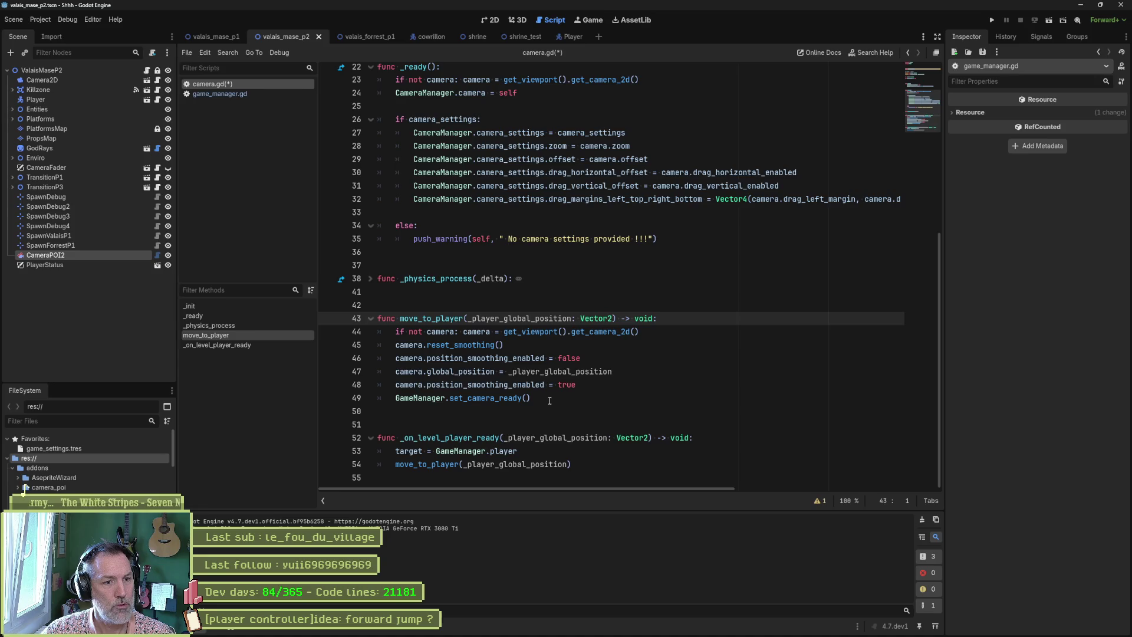
pyautogui.click(594, 387)
pyautogui.press('Return')
pyautogui.write('camera_ready.emit()')
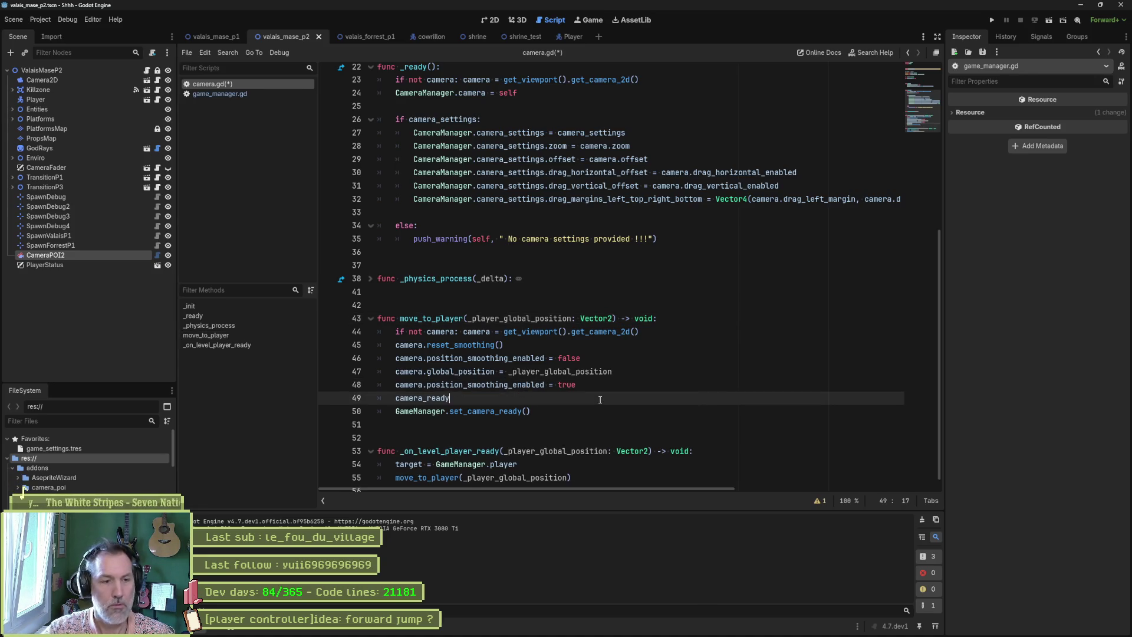
pyautogui.hotkey('ctrl', 's')
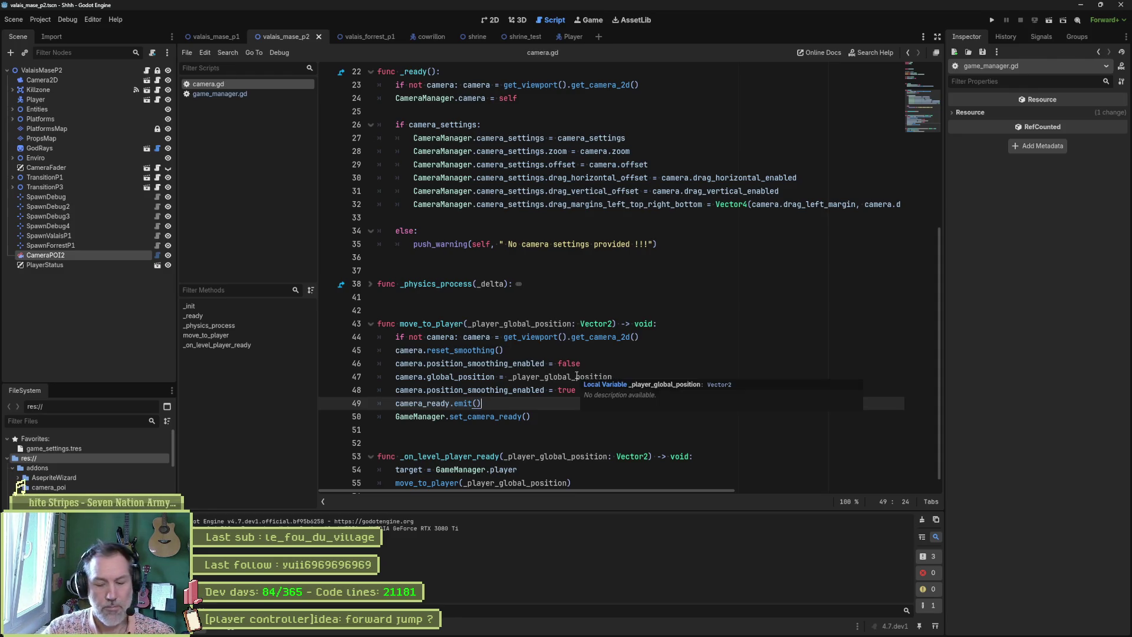
# - Open camera_poi.gd through quick file search and go to its _init function
pyautogui.hotkey('alt', 'shift', 'o')
pyautogui.write('camer_poi')
pyautogui.press('Return')
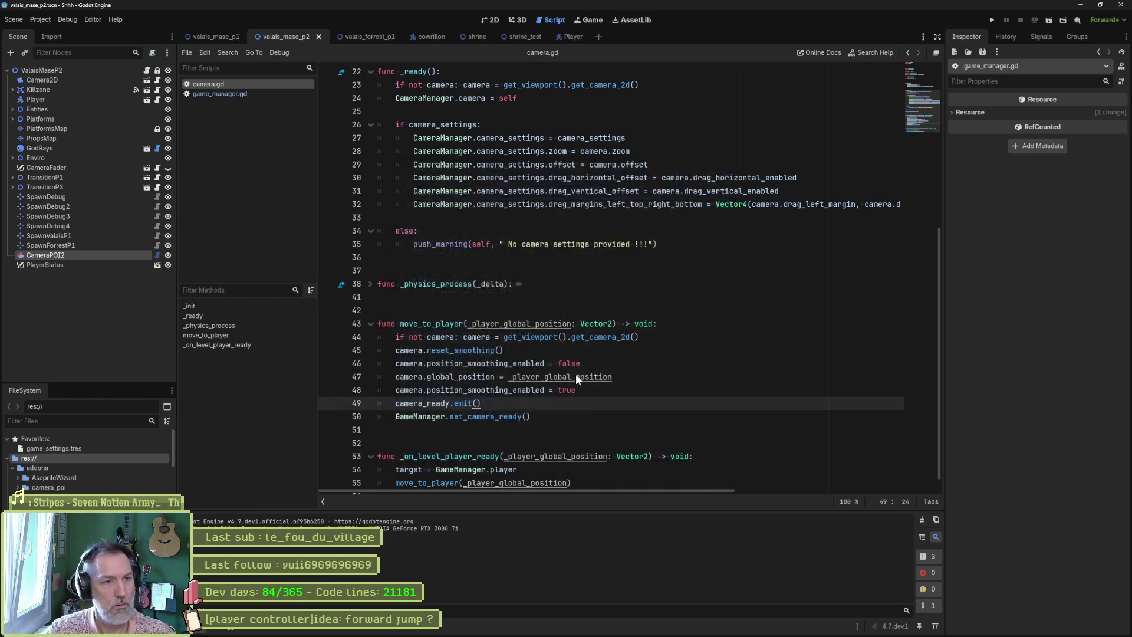
pyautogui.click(236, 306)
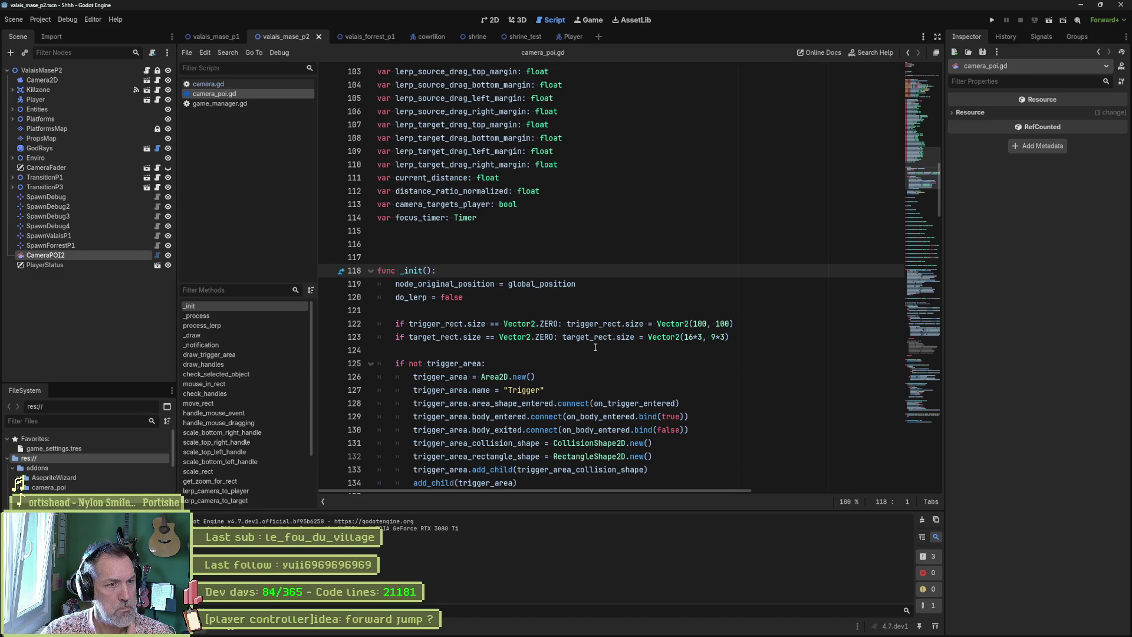
# - Follow the set_camera_ready call on camera.gd line 50 to its definition in game_manager.gd
pyautogui.click(209, 104)
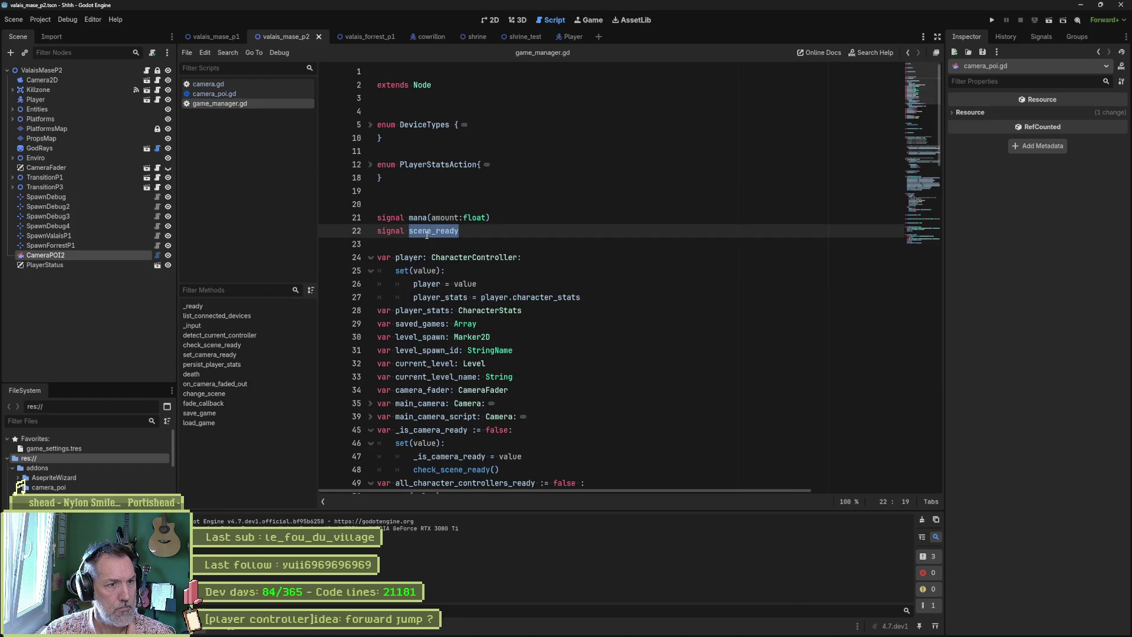
pyautogui.click(207, 84)
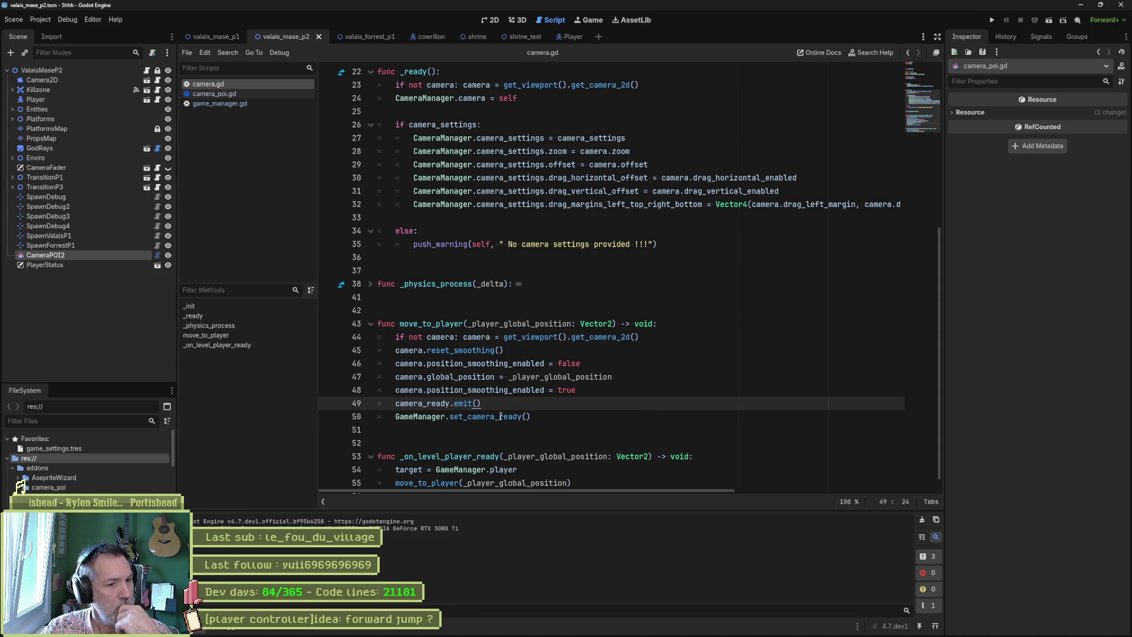
pyautogui.click(498, 417)
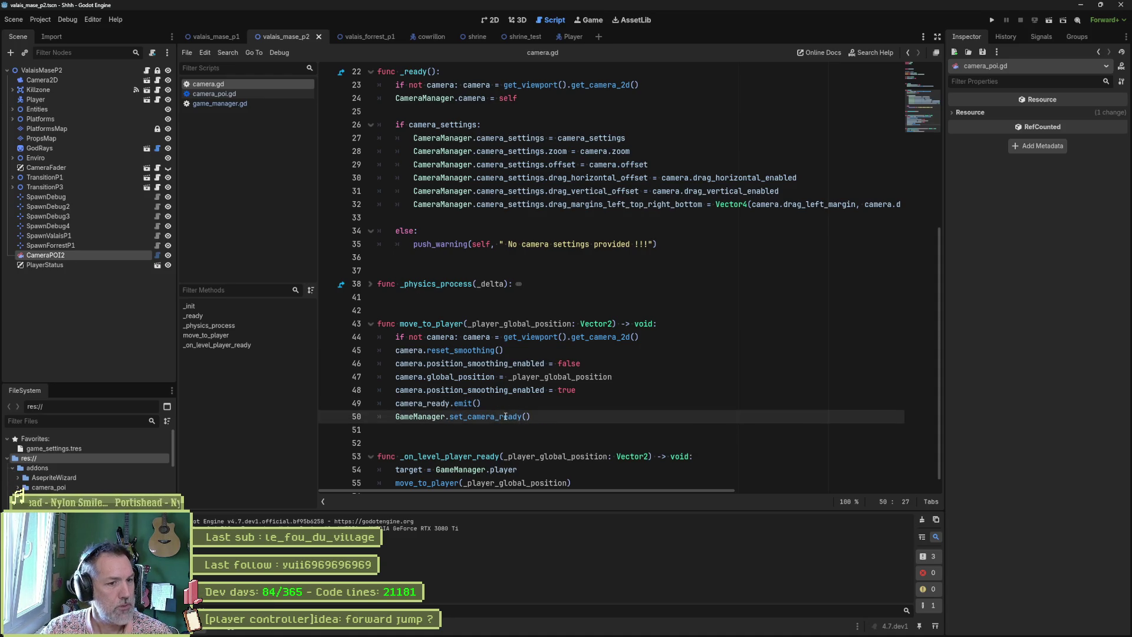
pyautogui.keyDown('ctrl'); pyautogui.click(511, 418); pyautogui.keyUp('ctrl')
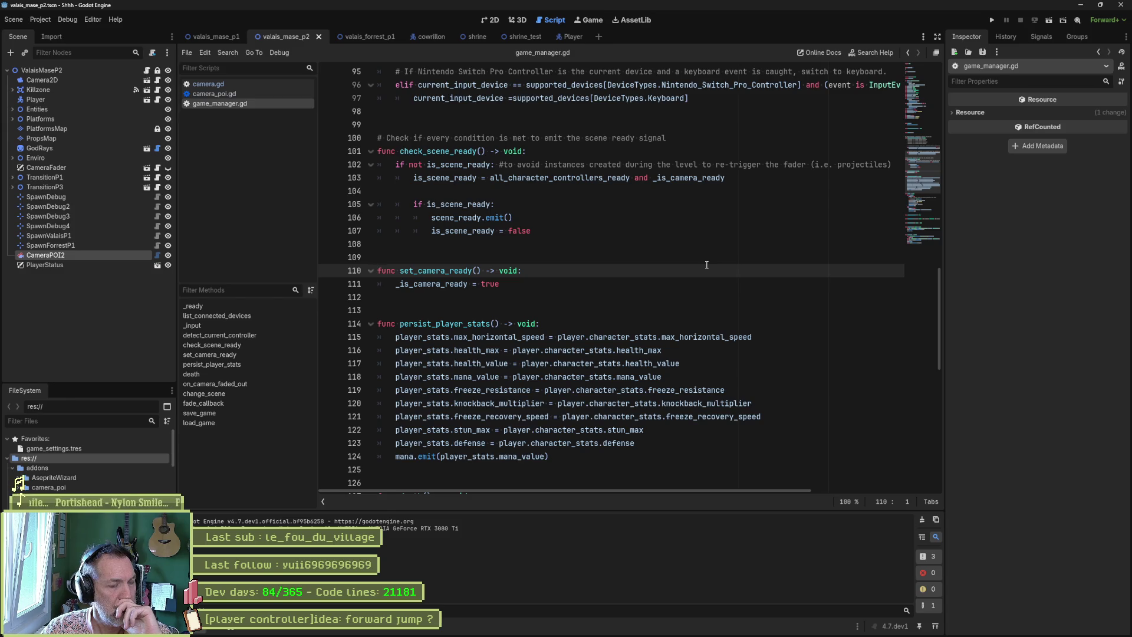
pyautogui.press('Down')
pyautogui.press('Home')
pyautogui.hotkey('ctrl', 'shift', 'Right')
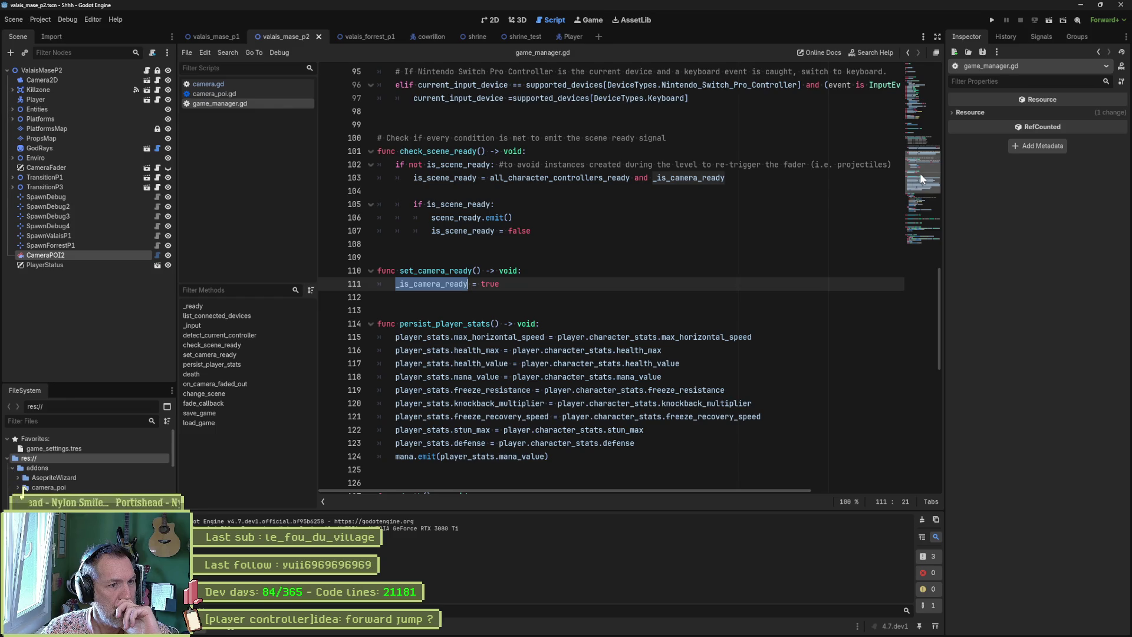
pyautogui.scroll(1, 923, 178)
pyautogui.moveTo(923, 178); pyautogui.dragTo(919, 140)
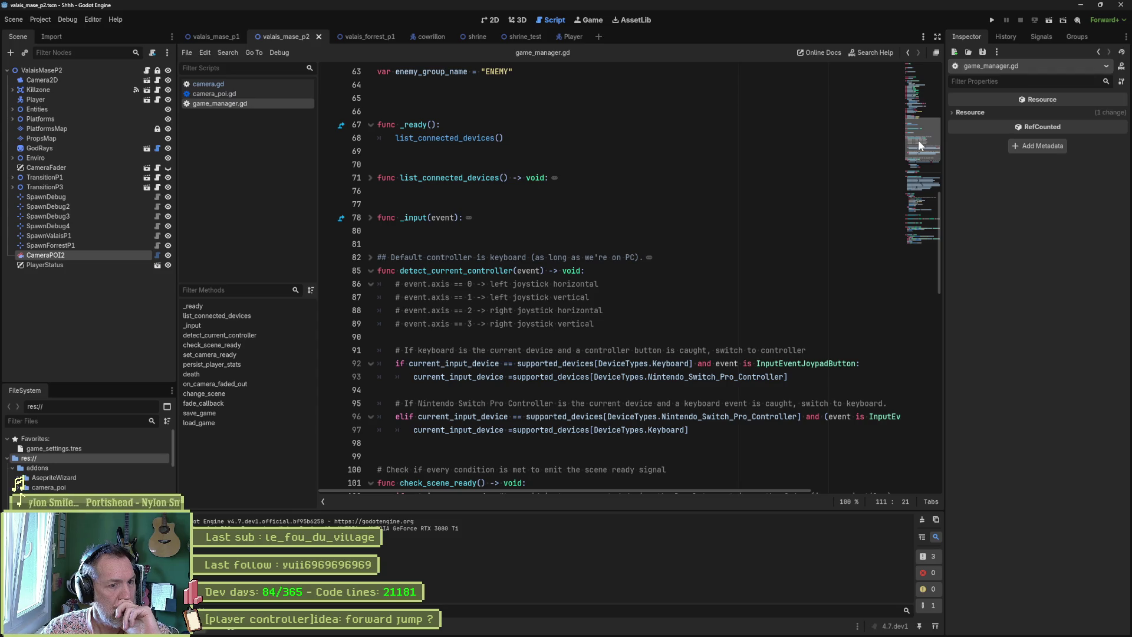
pyautogui.moveTo(919, 140); pyautogui.dragTo(914, 167)
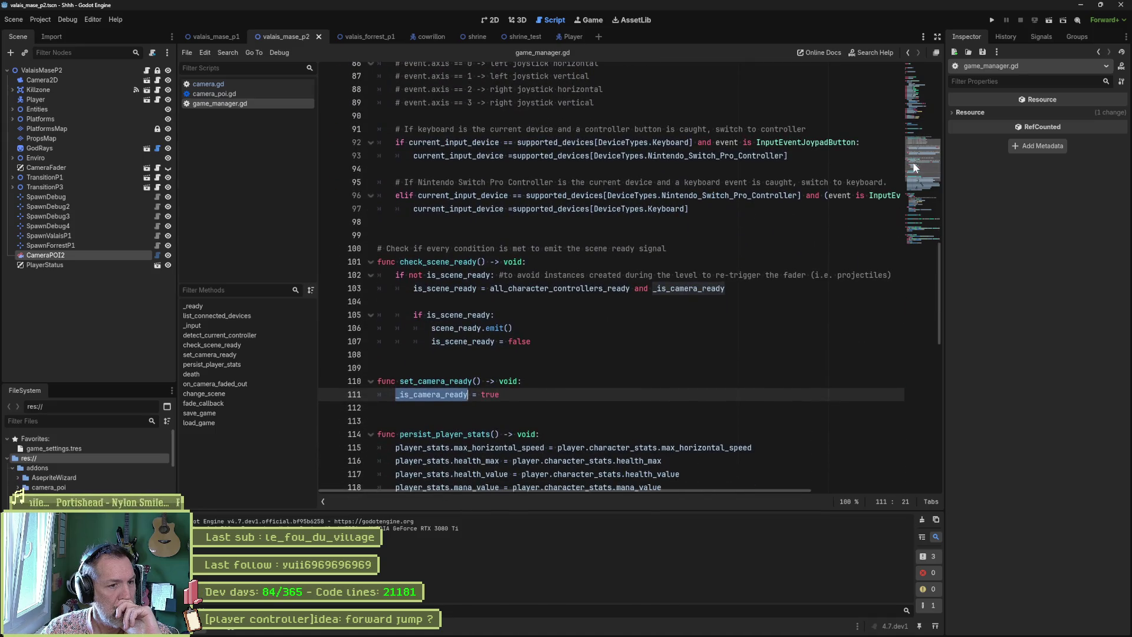
pyautogui.click(214, 94)
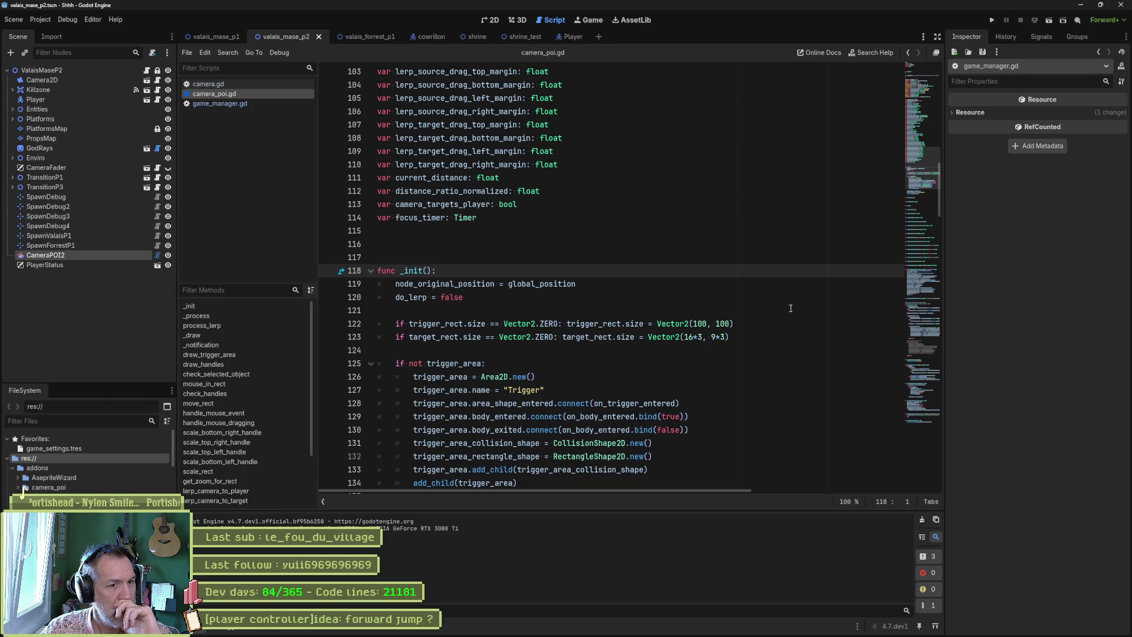
pyautogui.scroll(-2, 791, 308)
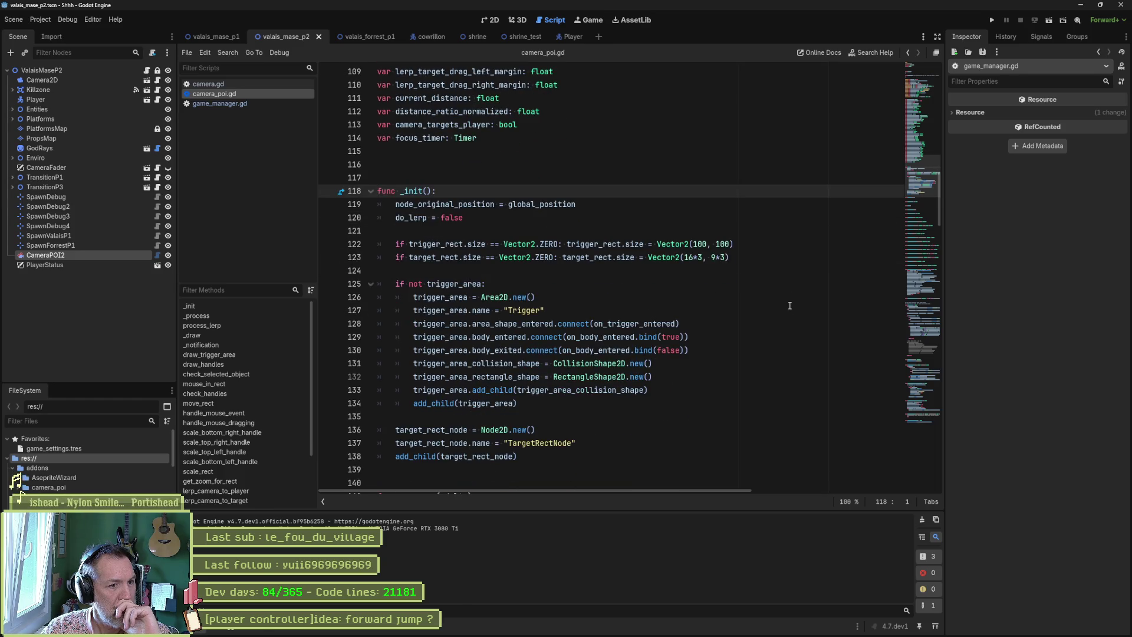
pyautogui.scroll(-3, 789, 306)
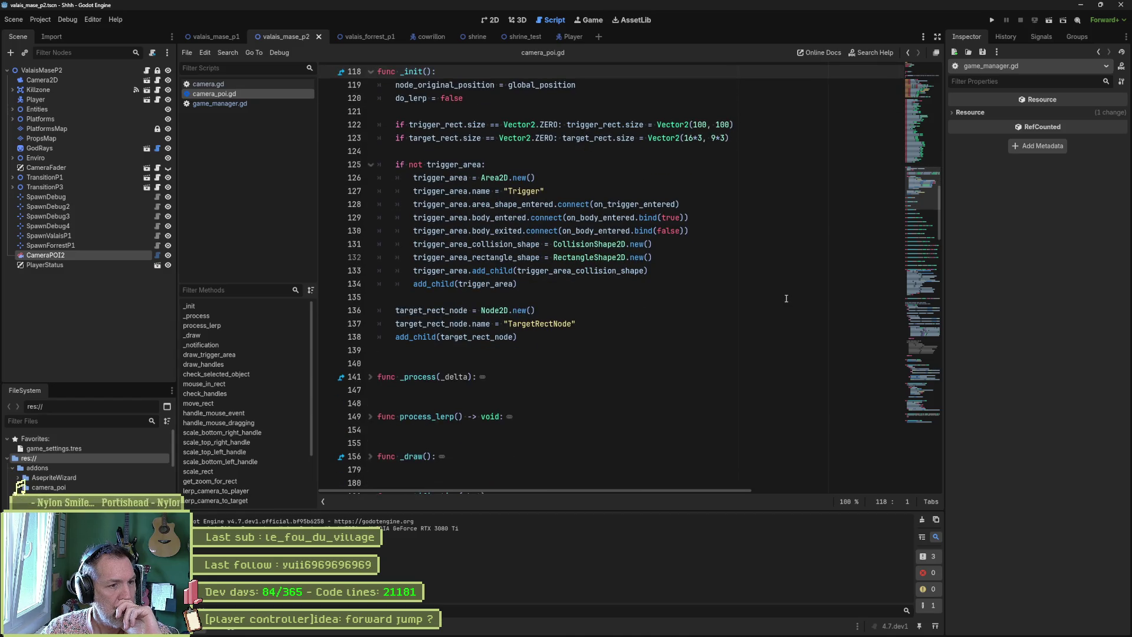
pyautogui.scroll(-7, 785, 298)
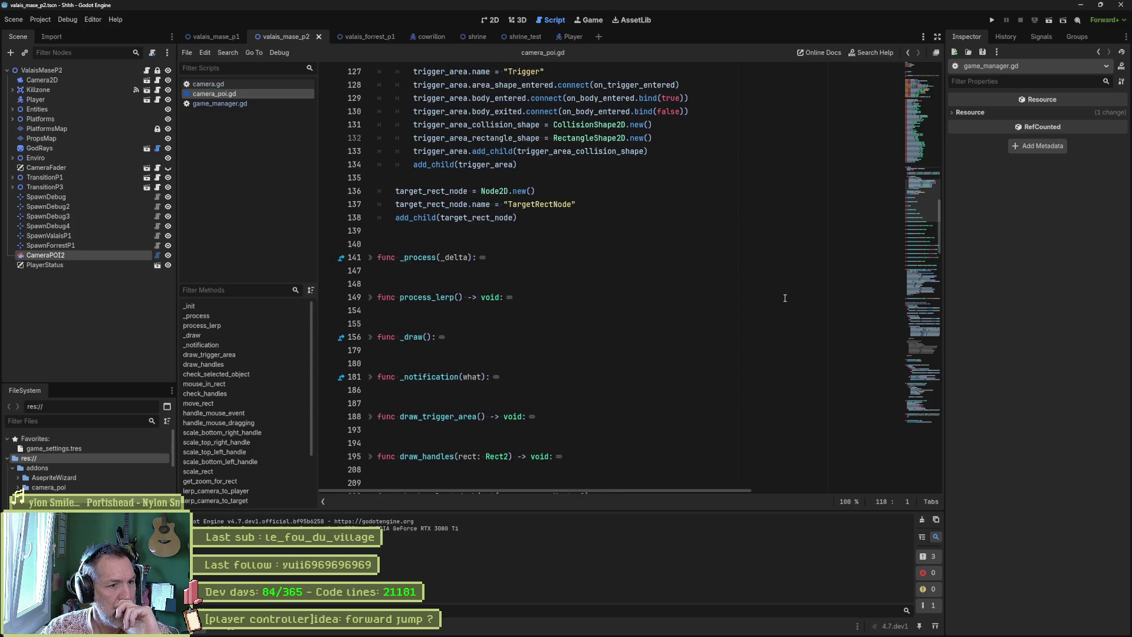
pyautogui.scroll(-3, 781, 296)
pyautogui.scroll(-9, 780, 294)
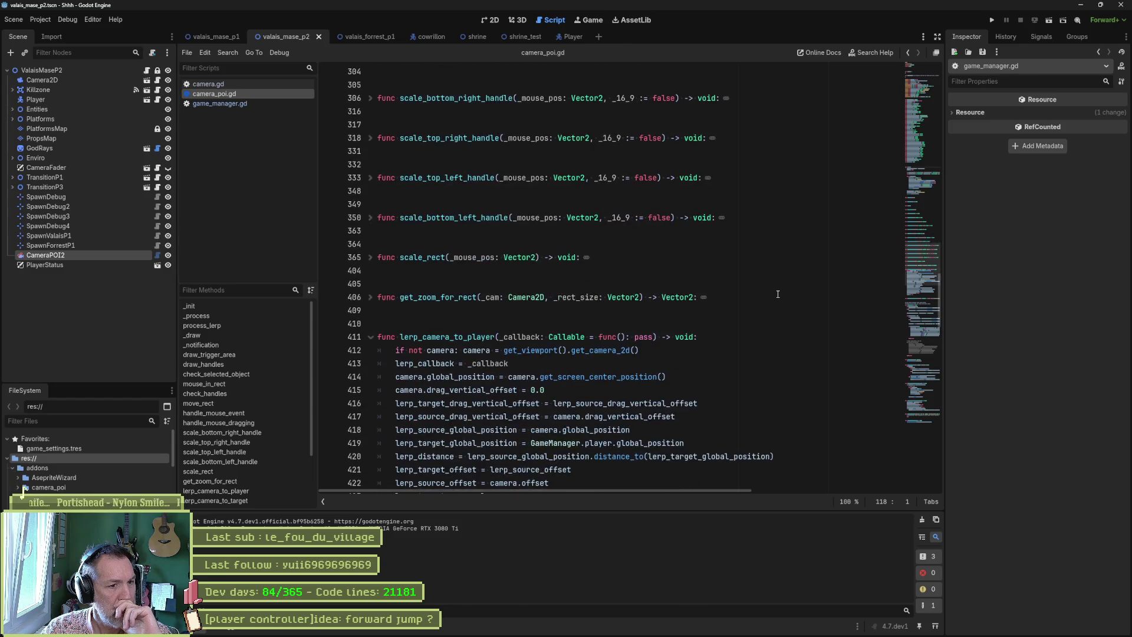
pyautogui.scroll(-1, 778, 293)
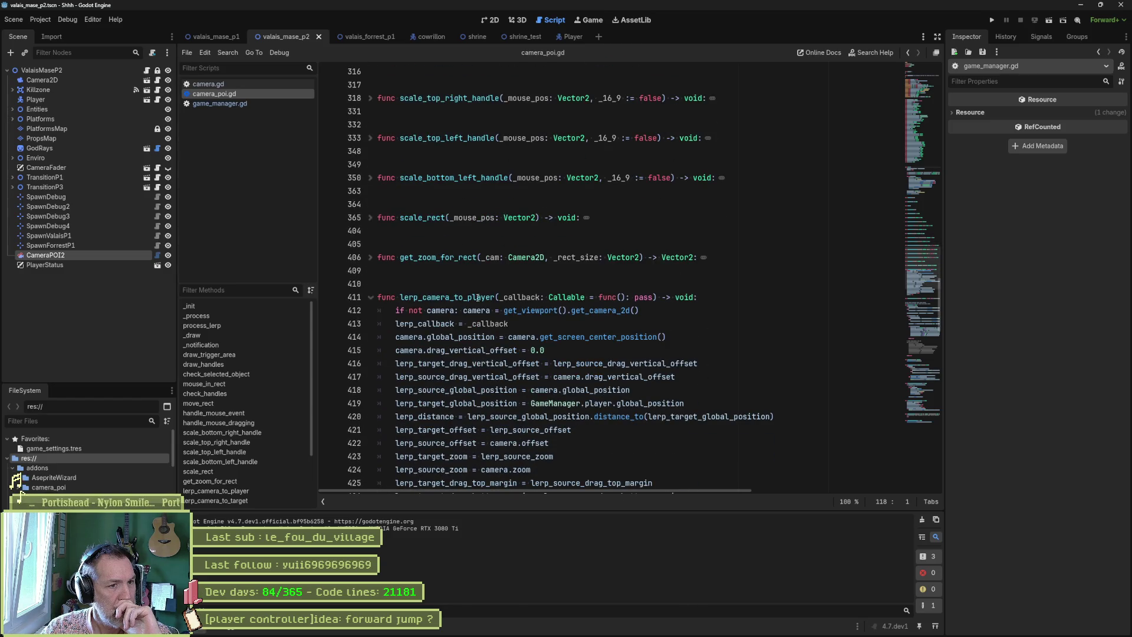
pyautogui.scroll(-2, 493, 306)
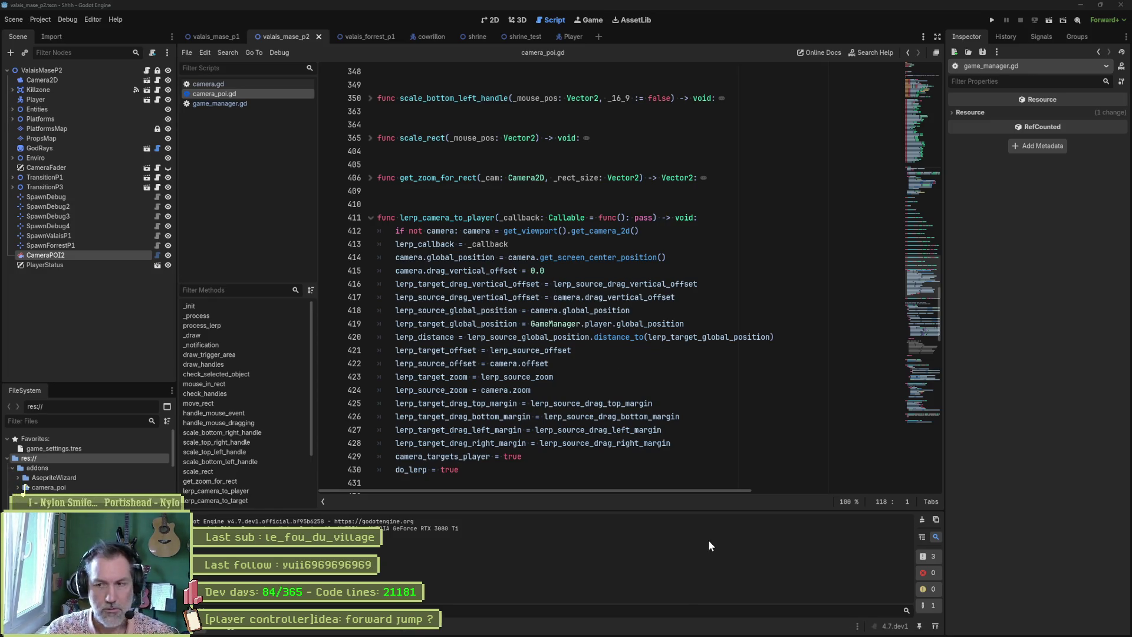
pyautogui.hotkey('alt', 'Tab')
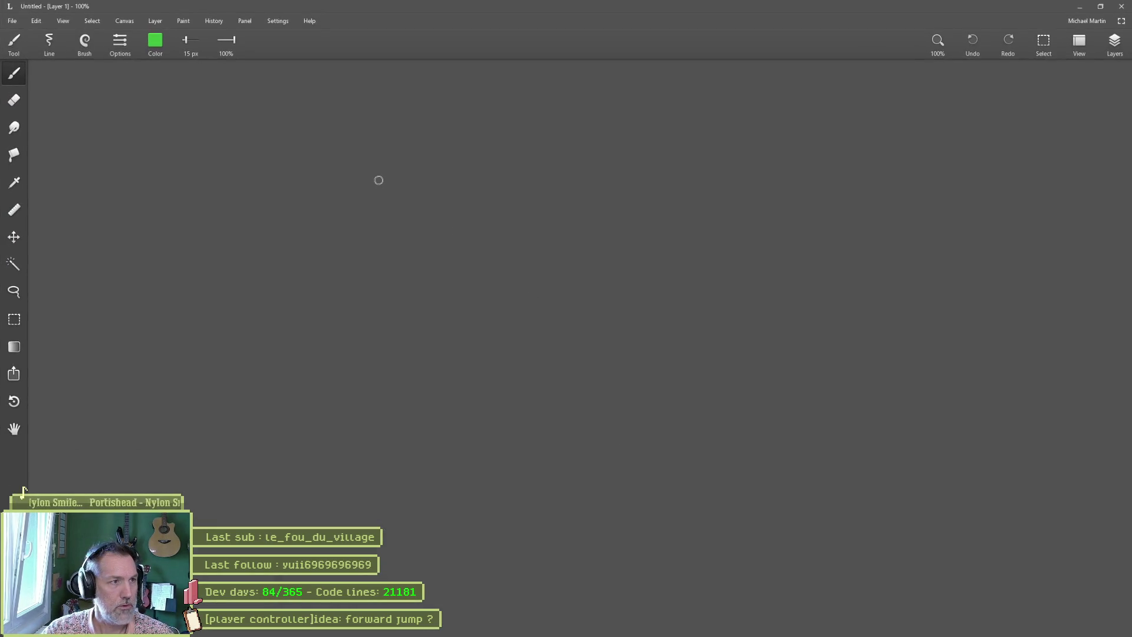
# - Open the colour swatches and try a green rectangle, then undo it
pyautogui.click(155, 42)
pyautogui.moveTo(186, 67); pyautogui.dragTo(930, 83)
pyautogui.click(946, 178)
pyautogui.moveTo(262, 195)
pyautogui.mouseDown()
pyautogui.moveTo(657, 195)
pyautogui.moveTo(260, 404)
pyautogui.moveTo(693, 410)
pyautogui.mouseUp()
pyautogui.moveTo(676, 192); pyautogui.dragTo(676, 420)
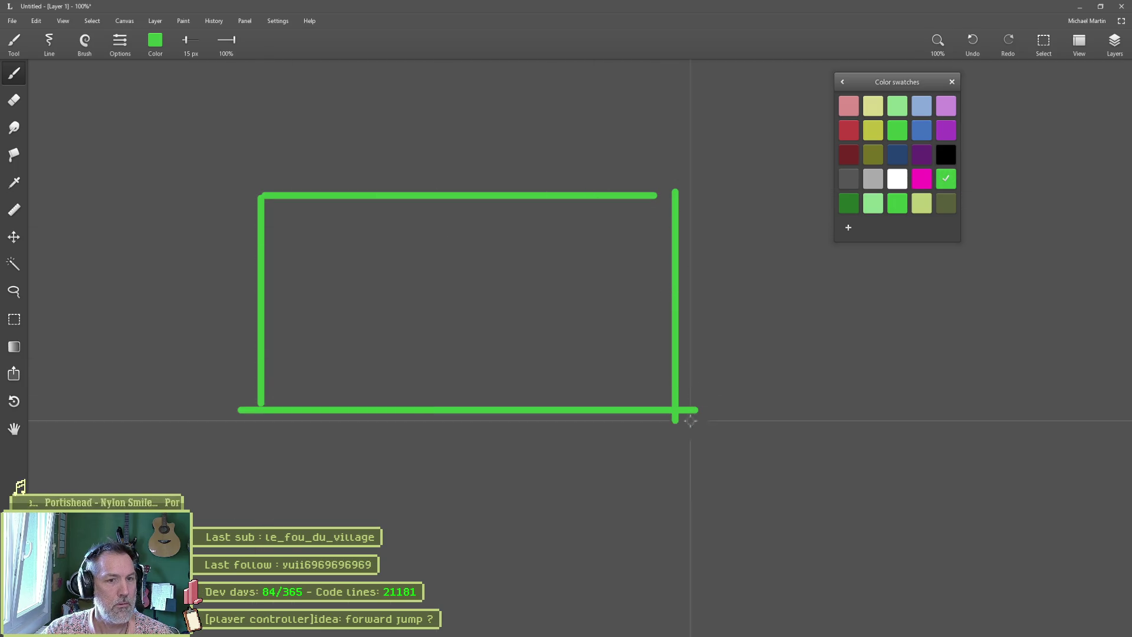
pyautogui.hotkey('ctrl', 'z')
pyautogui.hotkey('ctrl', 'z')
pyautogui.hotkey('ctrl', 'z')
# - Paint a large white rectangular frame with a thinner brush
pyautogui.click(896, 179)
pyautogui.moveTo(189, 40); pyautogui.dragTo(177, 39)
pyautogui.moveTo(138, 172); pyautogui.dragTo(678, 173)
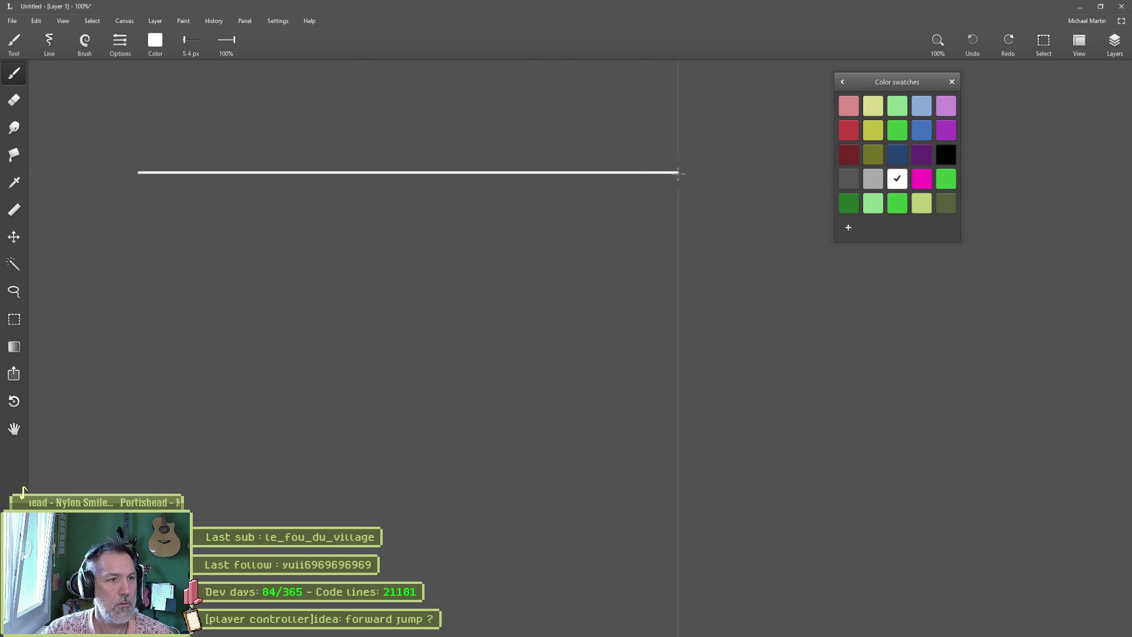
pyautogui.moveTo(135, 172)
pyautogui.mouseDown()
pyautogui.moveTo(135, 470)
pyautogui.moveTo(678, 467)
pyautogui.mouseUp()
pyautogui.moveTo(678, 172); pyautogui.dragTo(679, 467)
# - Draw a yellow face inside a purple box, enclosed by a larger green box
pyautogui.click(873, 130)
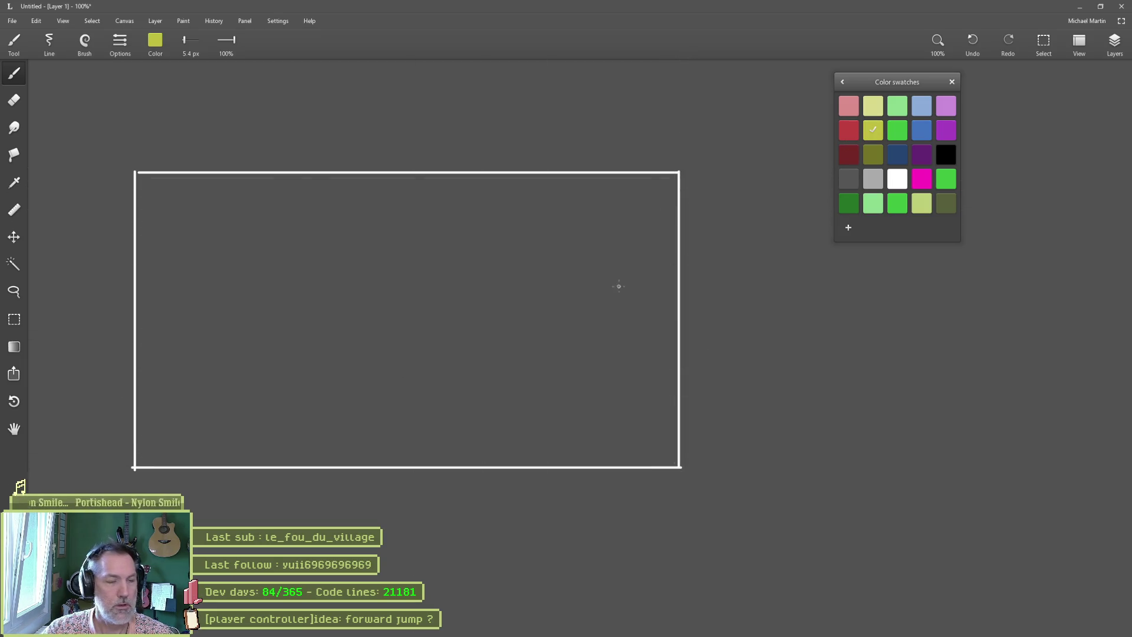
pyautogui.moveTo(240, 412)
pyautogui.mouseDown()
pyautogui.moveTo(252, 439)
pyautogui.moveTo(242, 412)
pyautogui.moveTo(256, 431)
pyautogui.mouseUp()
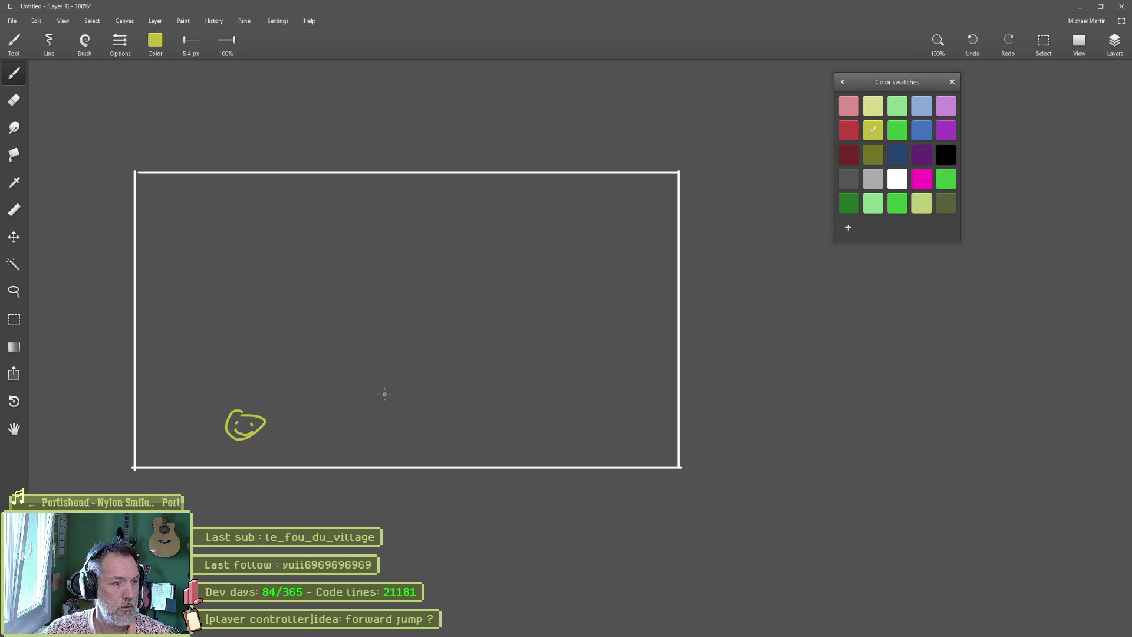
pyautogui.click(947, 130)
pyautogui.moveTo(152, 384)
pyautogui.mouseDown()
pyautogui.moveTo(311, 385)
pyautogui.moveTo(310, 460)
pyautogui.moveTo(147, 460)
pyautogui.moveTo(147, 384)
pyautogui.mouseUp()
pyautogui.click(898, 130)
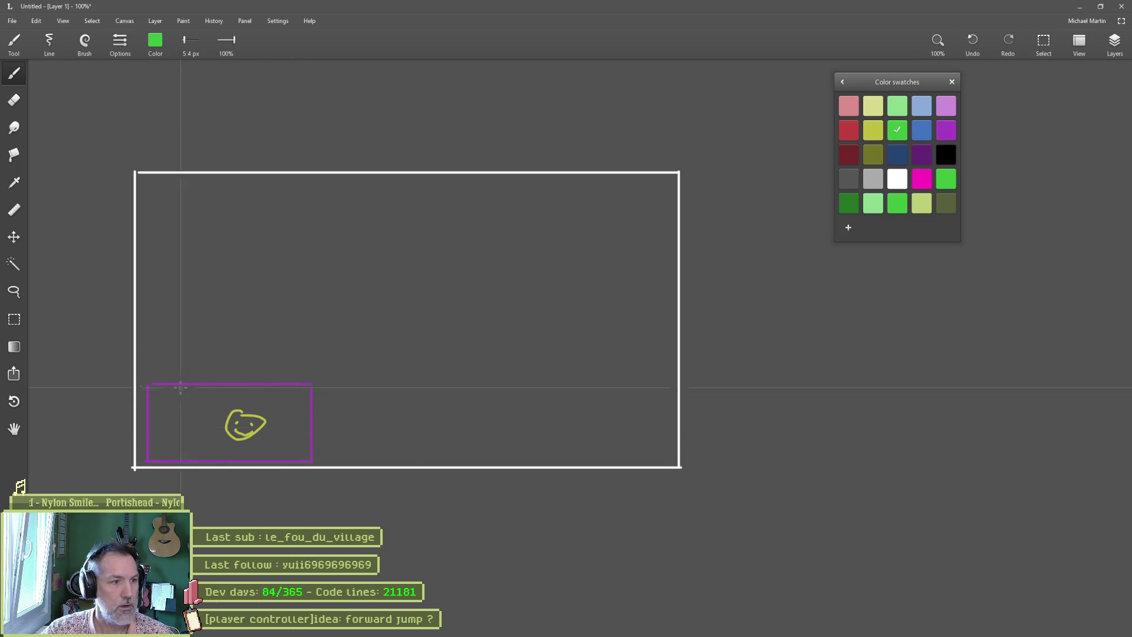
pyautogui.moveTo(134, 342)
pyautogui.mouseDown()
pyautogui.moveTo(391, 343)
pyautogui.moveTo(394, 462)
pyautogui.moveTo(226, 469)
pyautogui.moveTo(138, 354)
pyautogui.mouseUp()
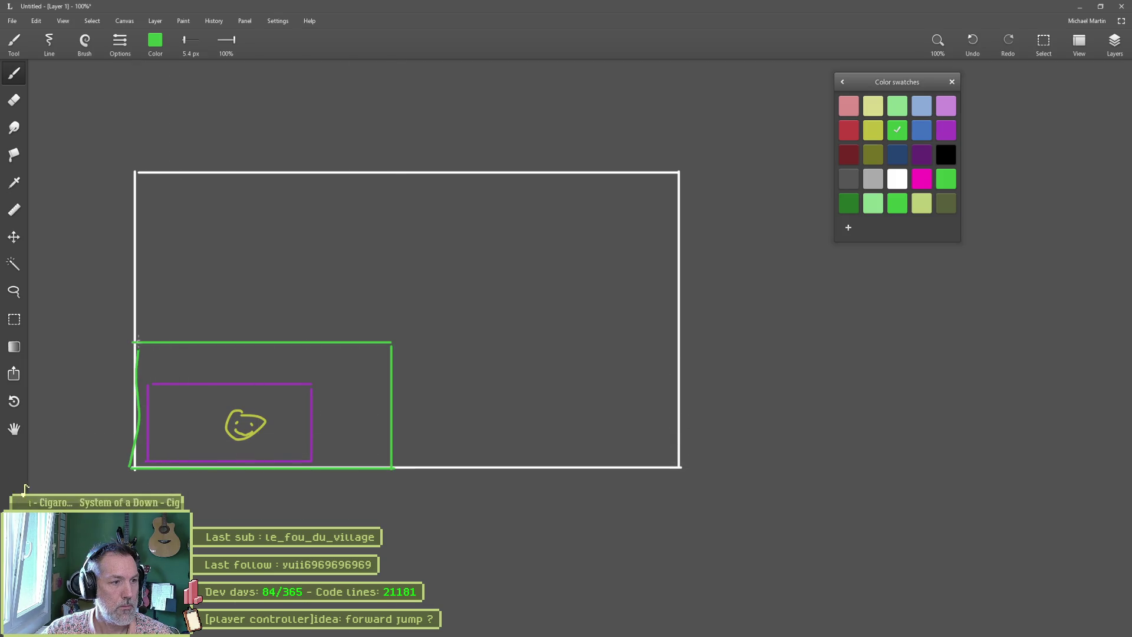
pyautogui.hotkey('ctrl', 'z')
pyautogui.moveTo(135, 442); pyautogui.dragTo(135, 443)
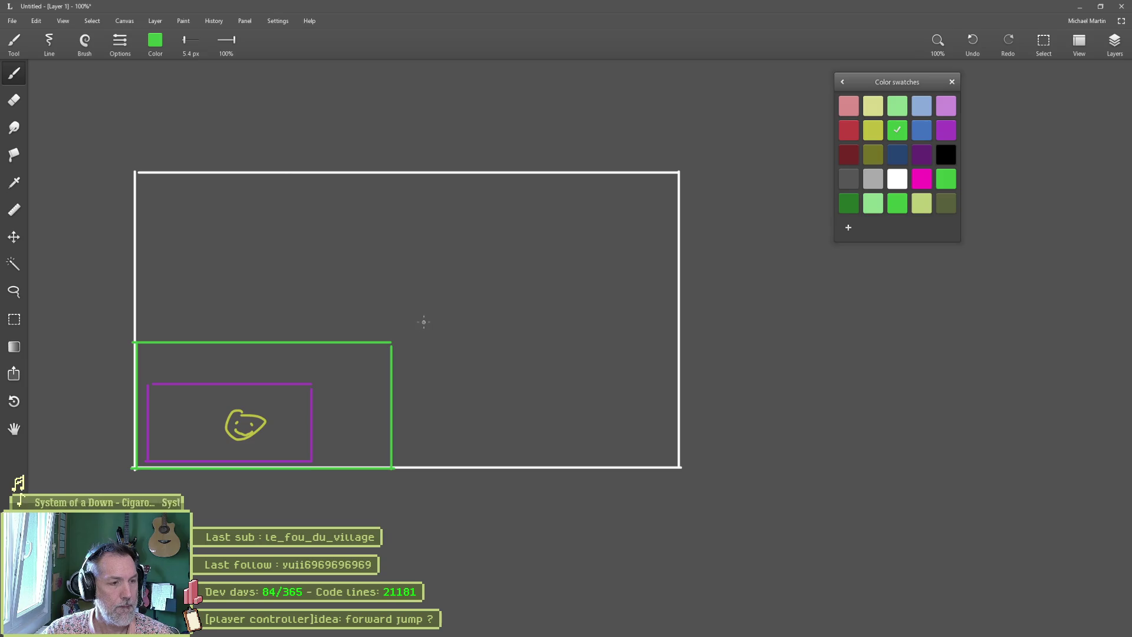
# - Add a yellow arrow to the face and a blue camera with a page, curving an arrow to the face
pyautogui.click(873, 130)
pyautogui.moveTo(255, 291); pyautogui.dragTo(261, 400)
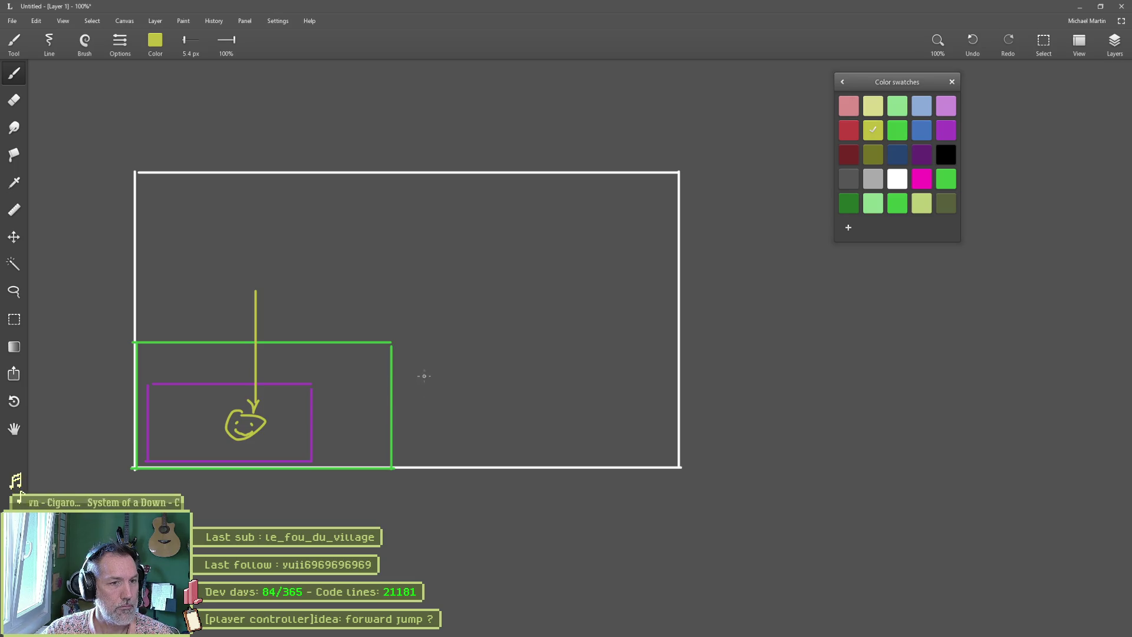
pyautogui.click(897, 154)
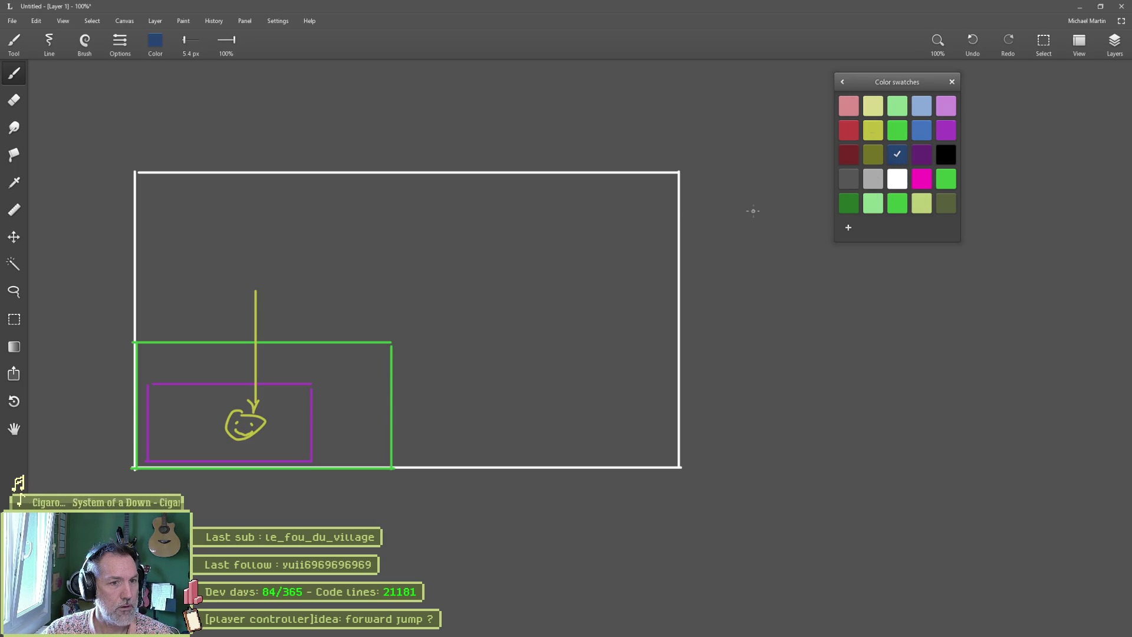
pyautogui.moveTo(508, 241)
pyautogui.mouseDown()
pyautogui.moveTo(531, 237)
pyautogui.moveTo(551, 270)
pyautogui.moveTo(534, 258)
pyautogui.moveTo(512, 273)
pyautogui.moveTo(536, 260)
pyautogui.moveTo(504, 258)
pyautogui.mouseUp()
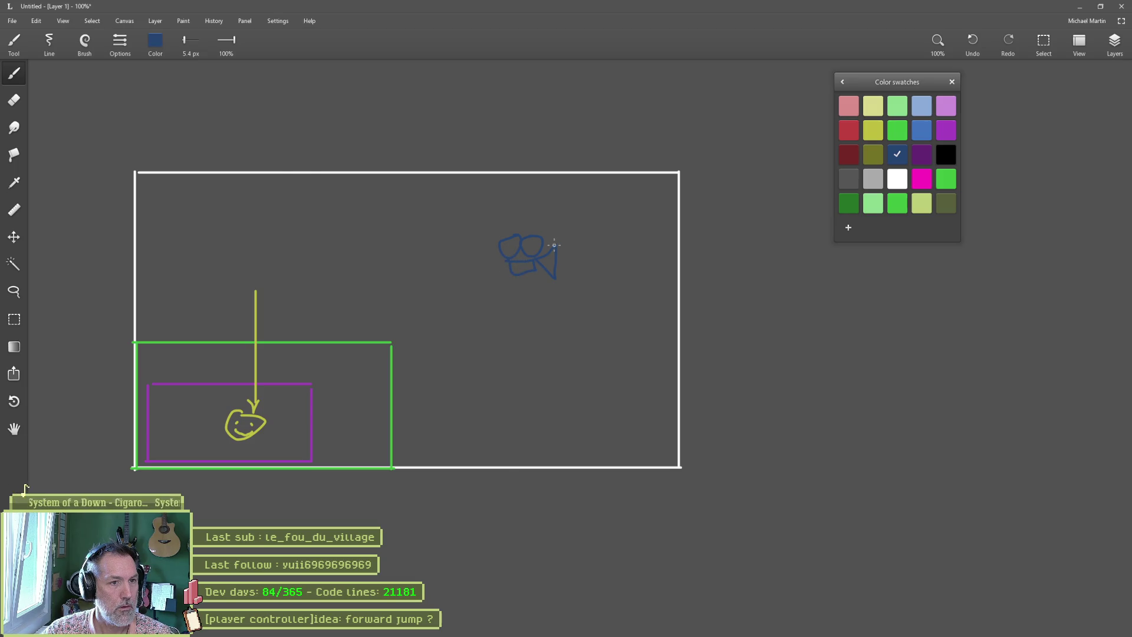
pyautogui.moveTo(512, 297)
pyautogui.mouseDown()
pyautogui.moveTo(514, 322)
pyautogui.moveTo(519, 289)
pyautogui.moveTo(531, 302)
pyautogui.moveTo(518, 322)
pyautogui.mouseUp()
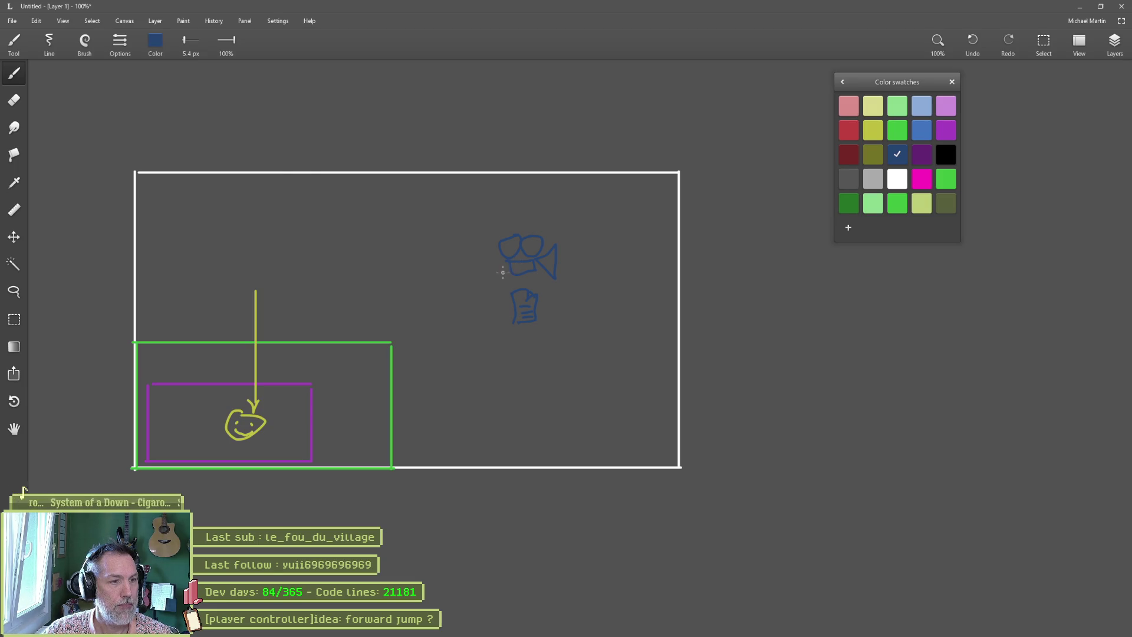
pyautogui.moveTo(499, 272)
pyautogui.mouseDown()
pyautogui.moveTo(432, 334)
pyautogui.moveTo(288, 410)
pyautogui.moveTo(296, 421)
pyautogui.mouseUp()
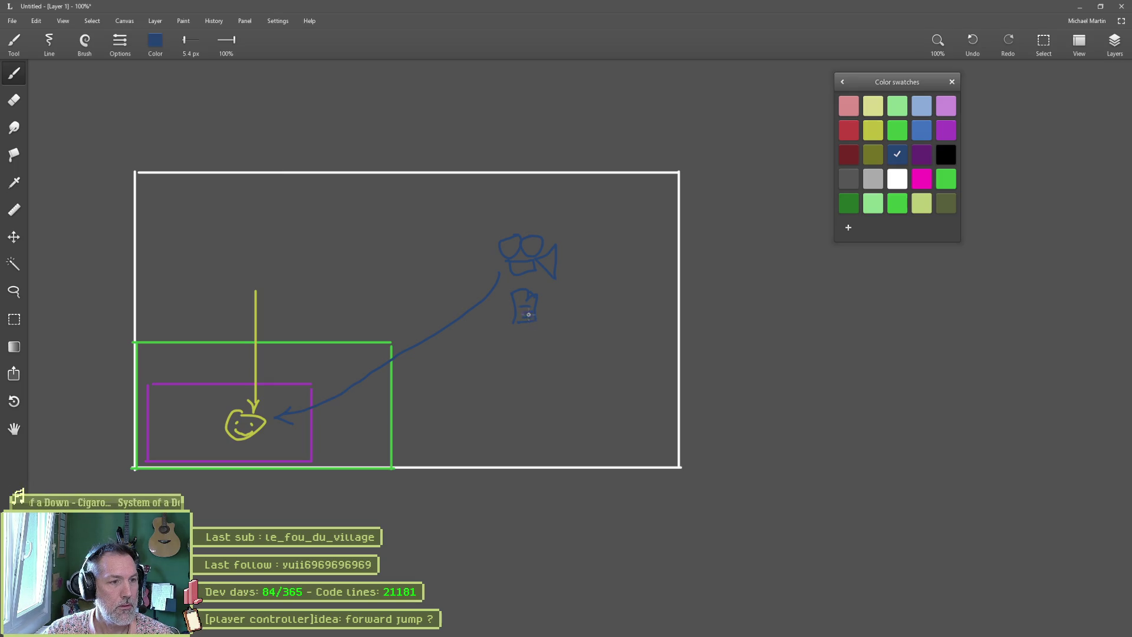
# - Draw a magenta page with text lines beside the purple box
pyautogui.click(921, 179)
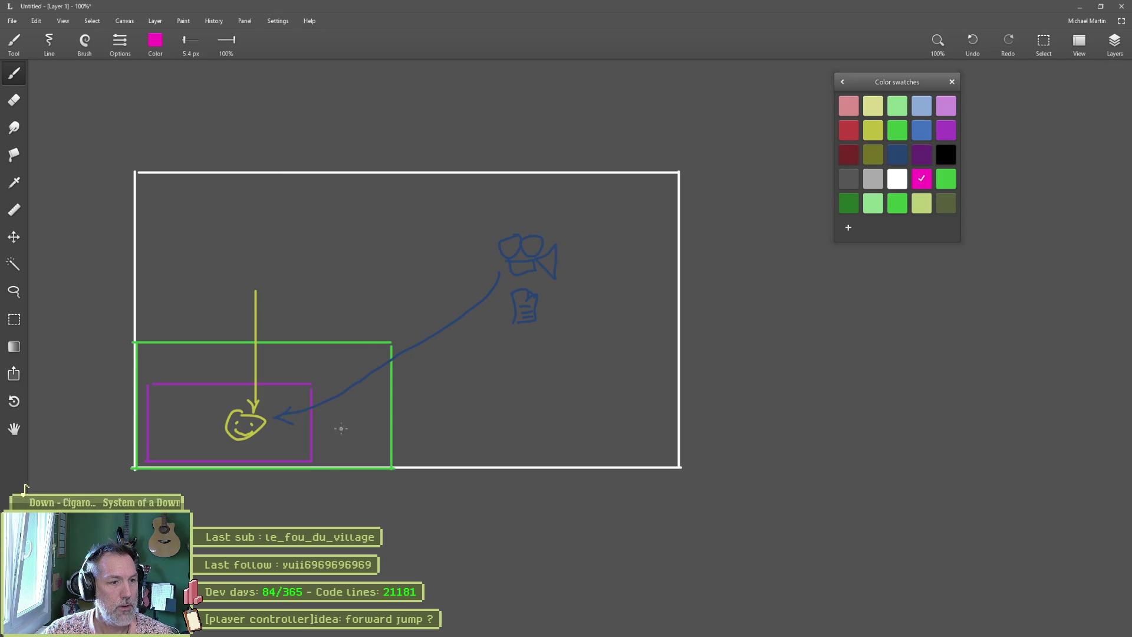
pyautogui.moveTo(331, 420); pyautogui.dragTo(345, 422)
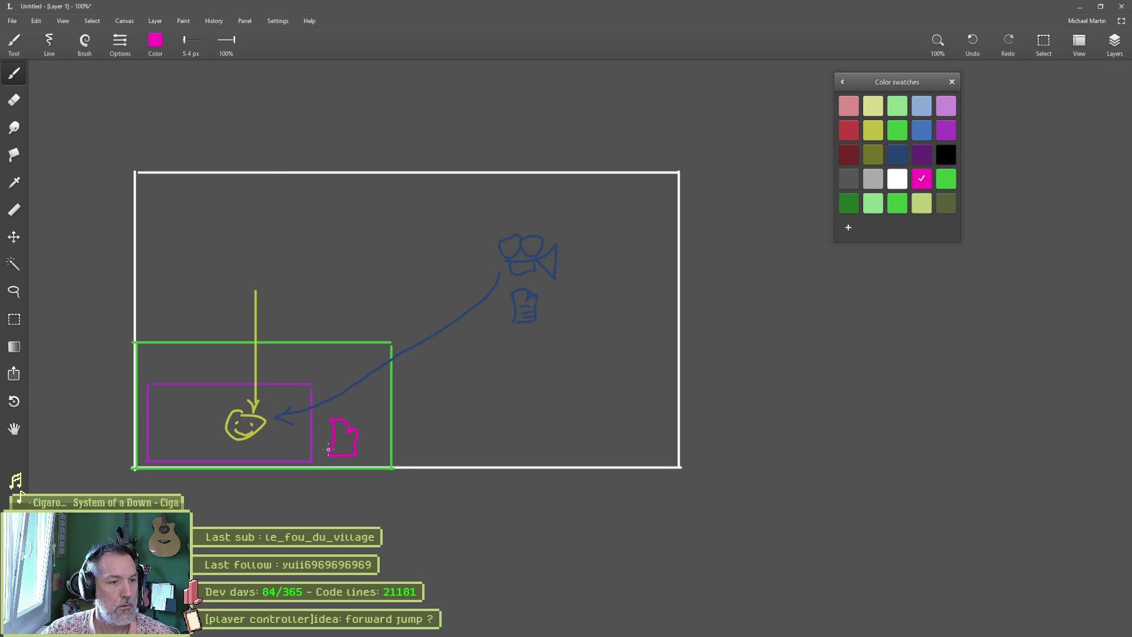
pyautogui.moveTo(339, 439); pyautogui.dragTo(350, 451)
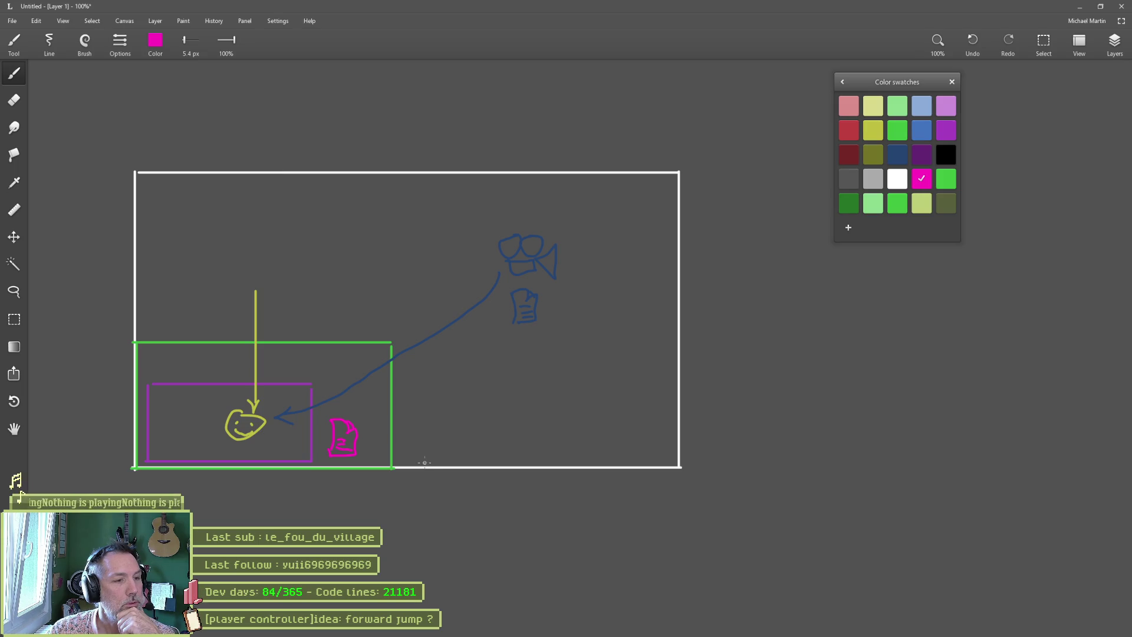
# - Switch the paint colour to bright green
pyautogui.click(946, 178)
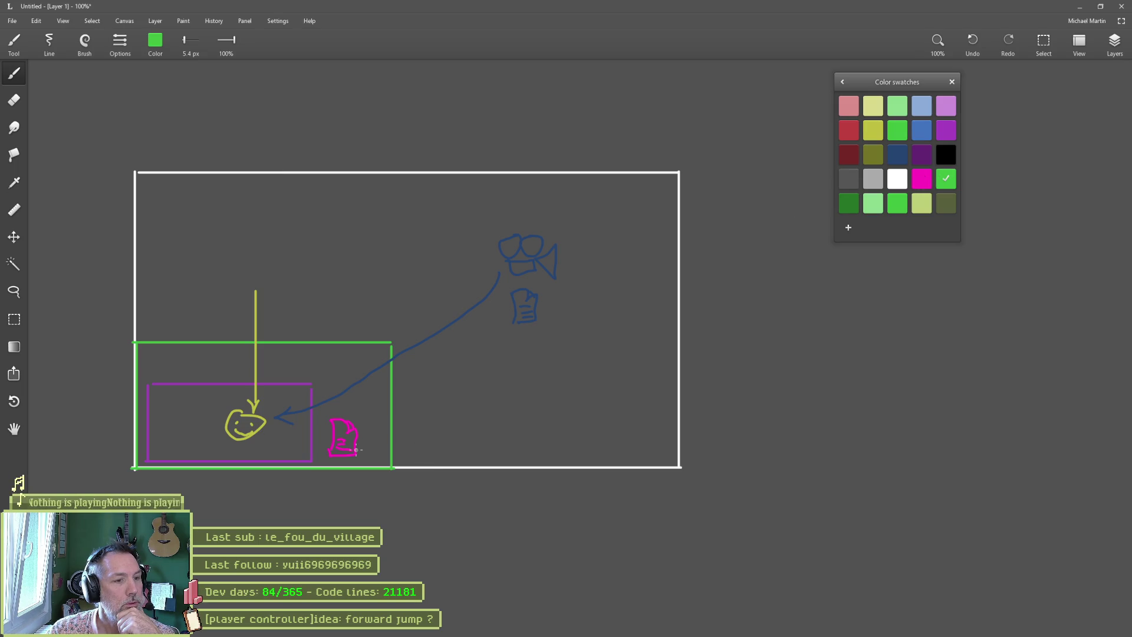
# - Handwrite 'synced' in green beside the green box, then pan the canvas
pyautogui.moveTo(395, 432)
pyautogui.mouseDown()
pyautogui.moveTo(415, 418)
pyautogui.moveTo(446, 415)
pyautogui.moveTo(438, 439)
pyautogui.moveTo(457, 419)
pyautogui.moveTo(521, 420)
pyautogui.mouseUp()
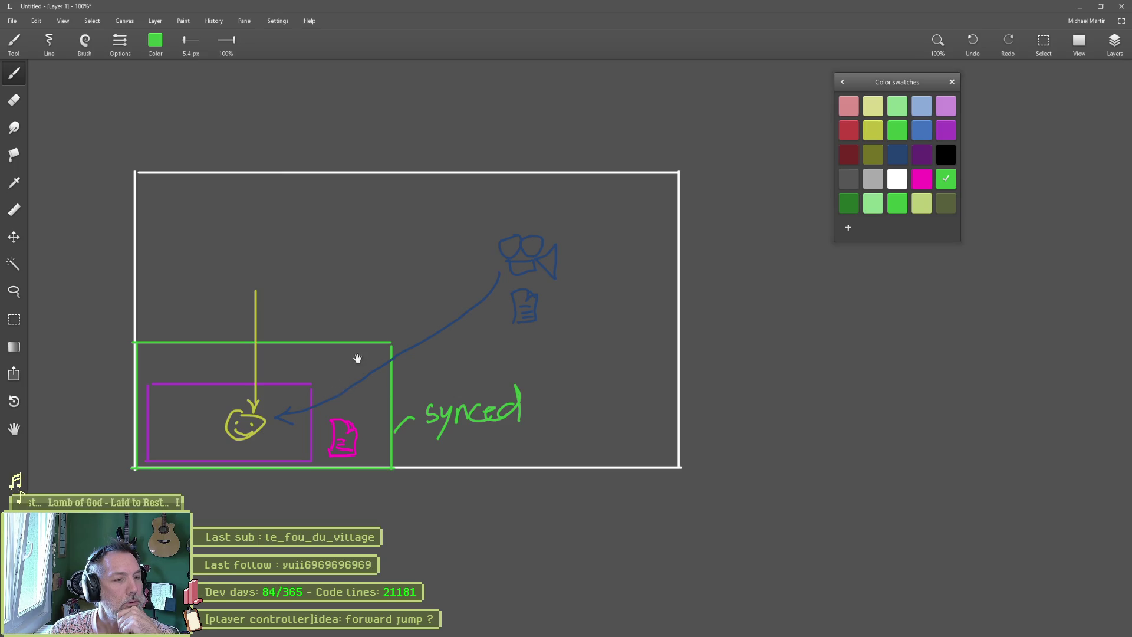
pyautogui.moveTo(331, 325)
pyautogui.mouseDown()
pyautogui.moveTo(462, 357)
pyautogui.moveTo(424, 354)
pyautogui.mouseUp()
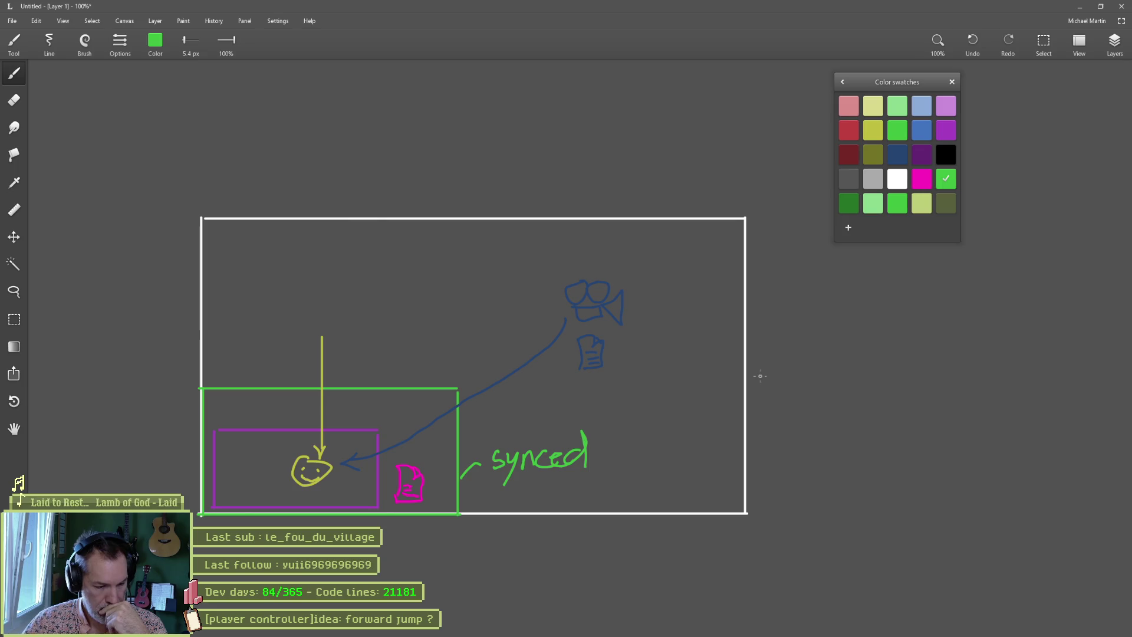
# - Open a new browser window from the Windows taskbar
pyautogui.moveTo(236, 636)
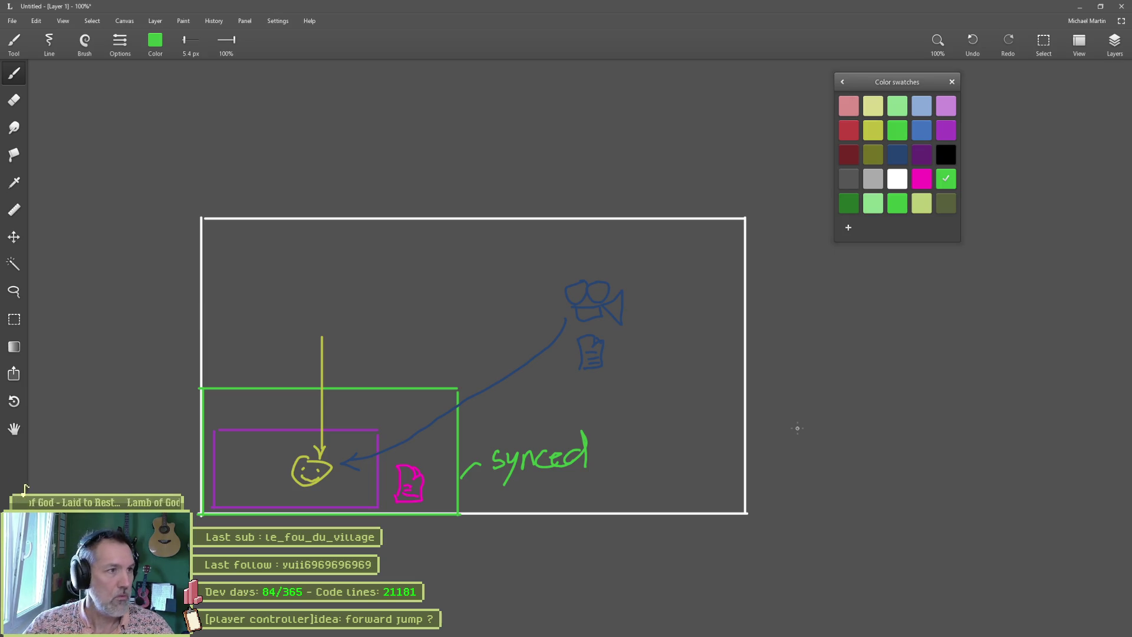
pyautogui.click(490, 632)
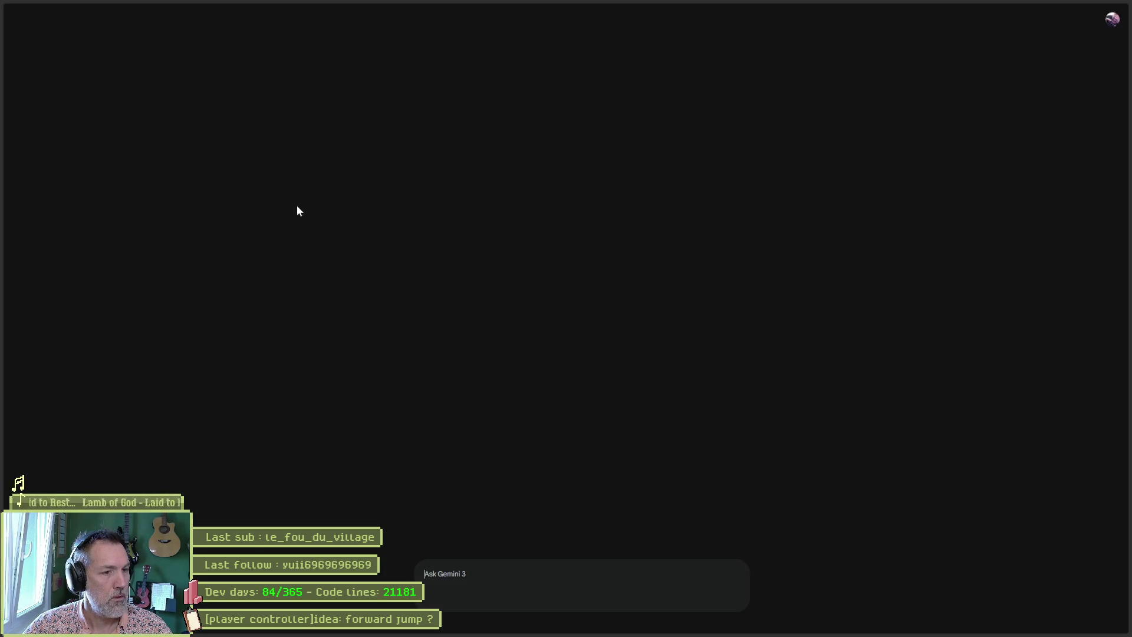
# - Ask Gemini in French how to reconcile the camera-follow script with the zone plugin when the player starts in a zone
pyautogui.write('j-ai u')
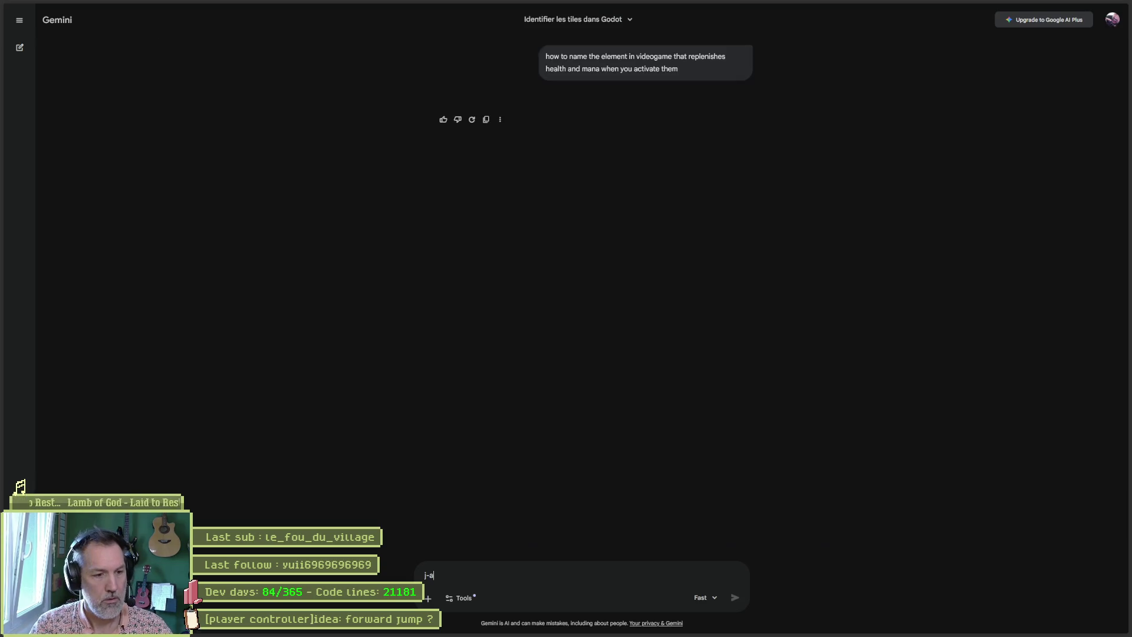
pyautogui.write('n script sur ma caer')
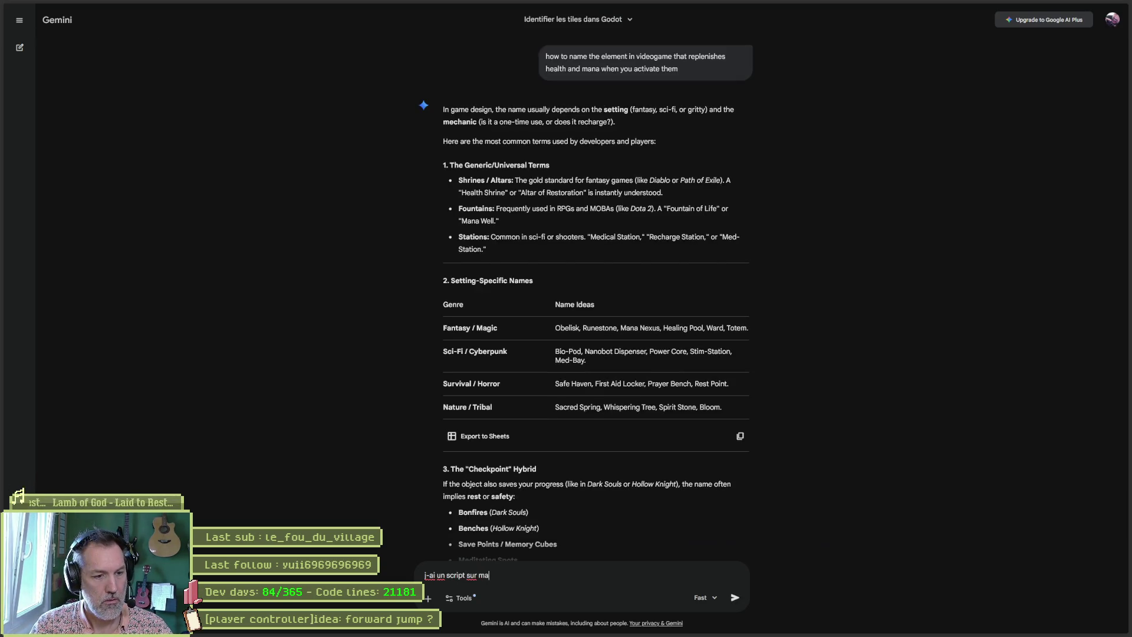
pyautogui.write('era pour suivre mo')
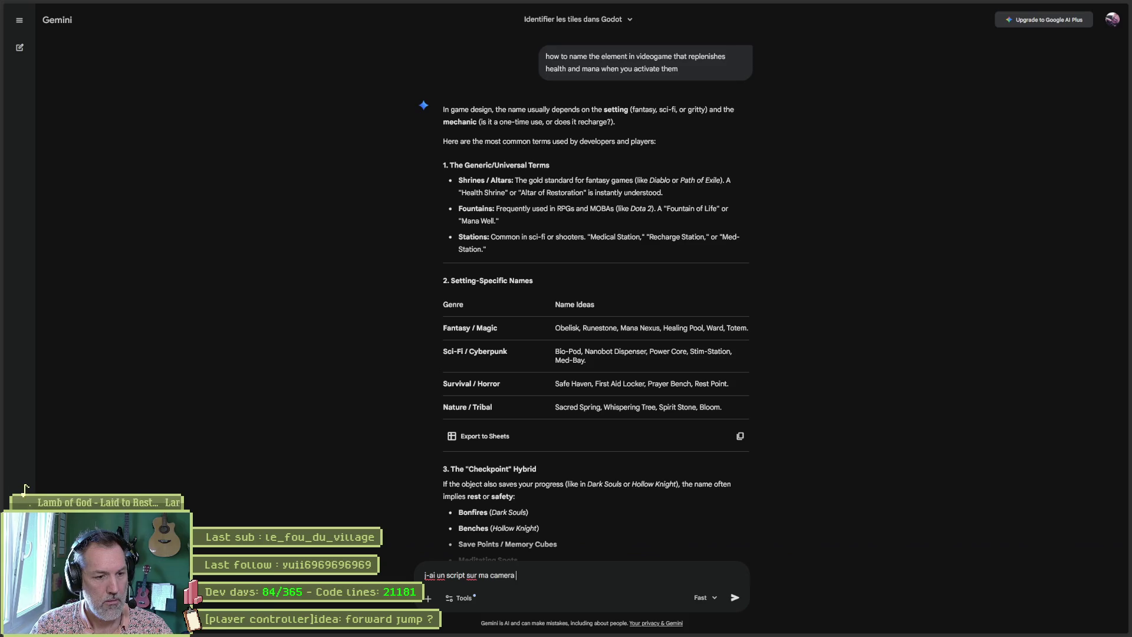
pyautogui.write('n jouer et un scri')
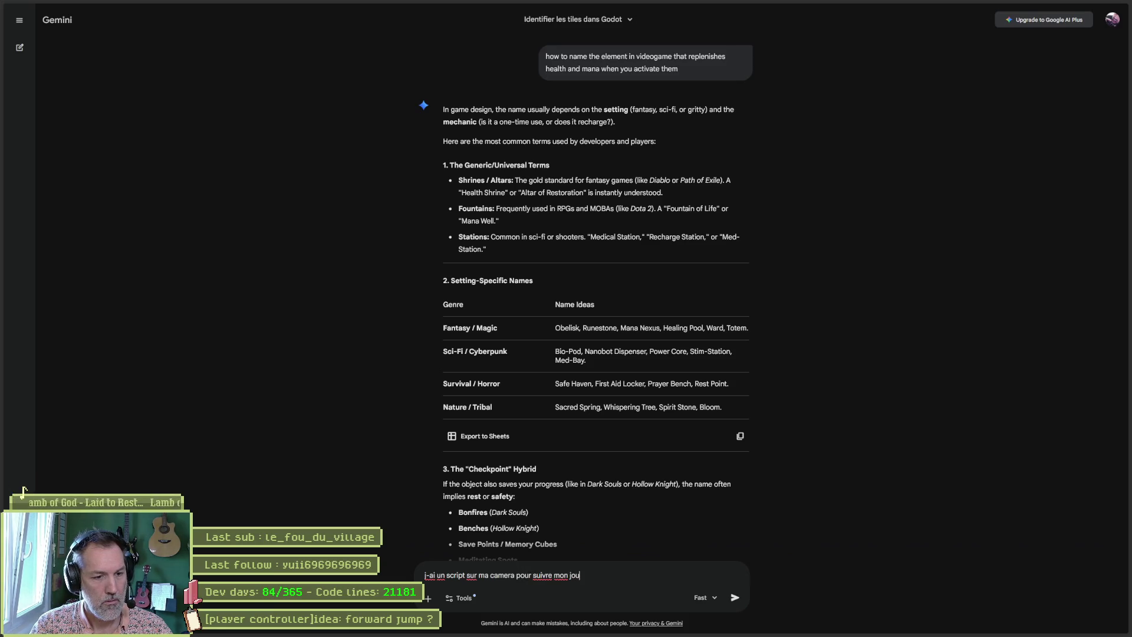
pyautogui.write('pt sur un plugin d')
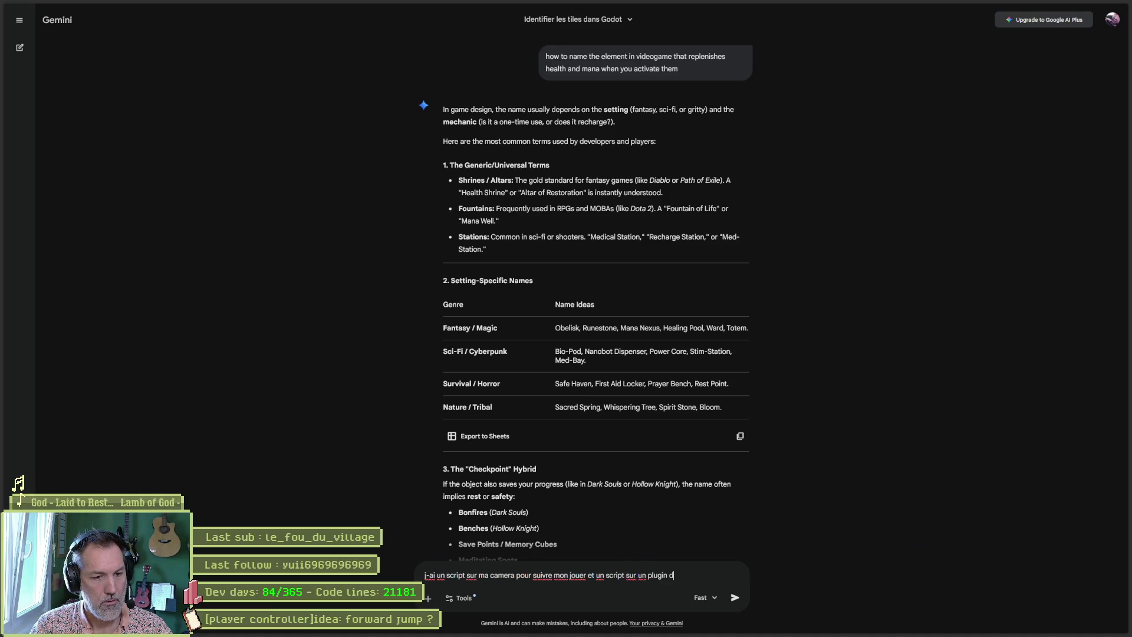
pyautogui.write(' qui detecte quand le joueu')
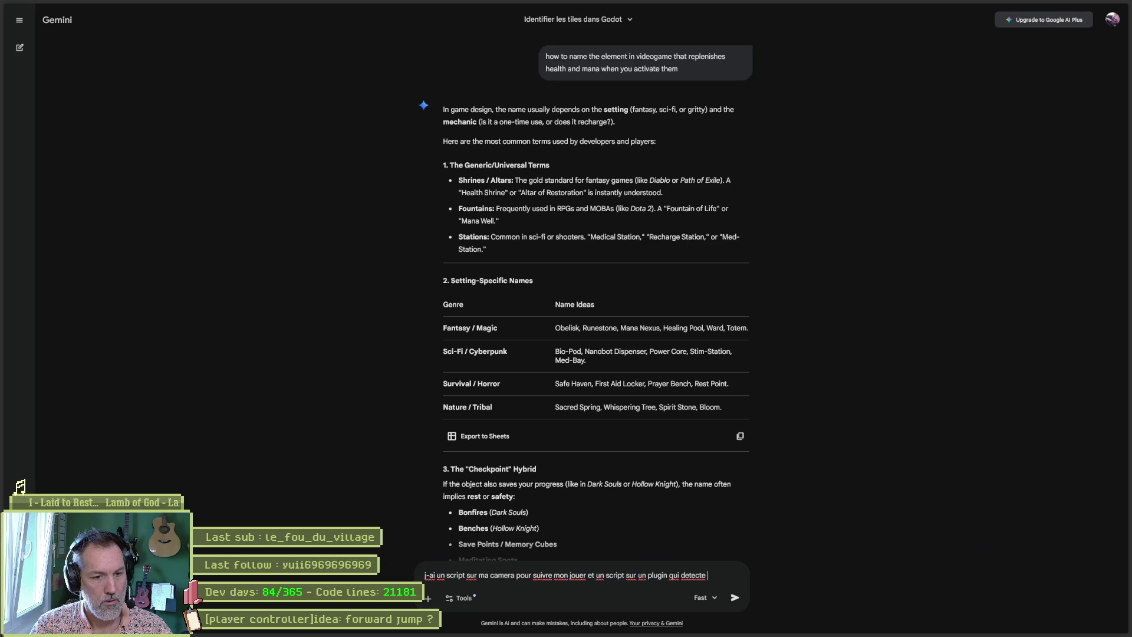
pyautogui.write('r entre dans yne')
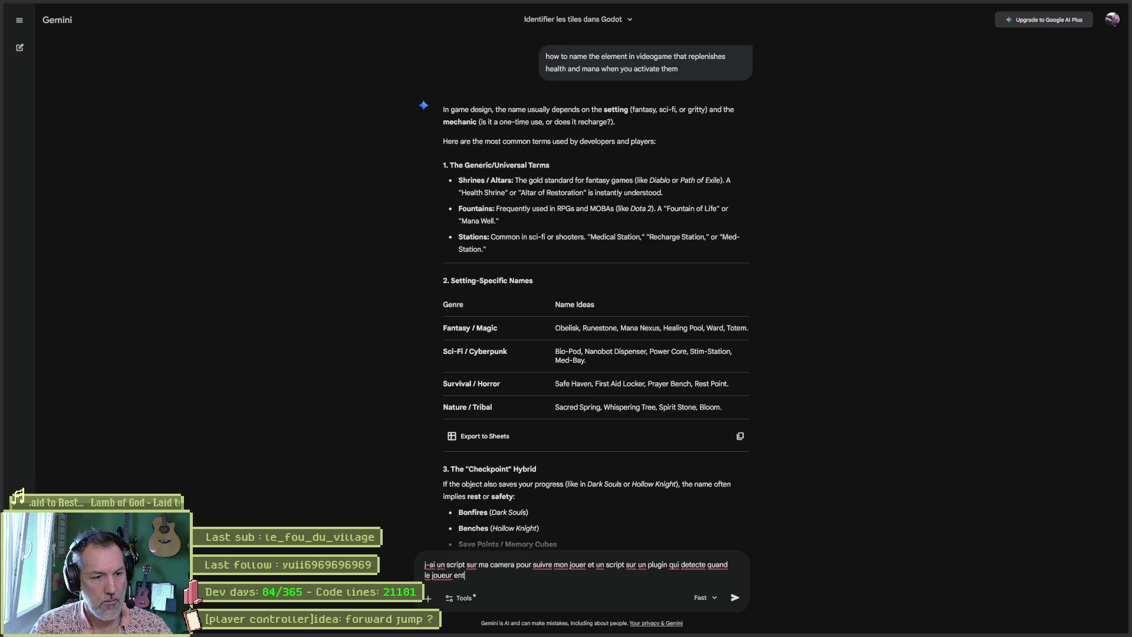
pyautogui.press('BackSpace')
pyautogui.press('BackSpace')
pyautogui.press('BackSpace')
pyautogui.write('une zone pour ')
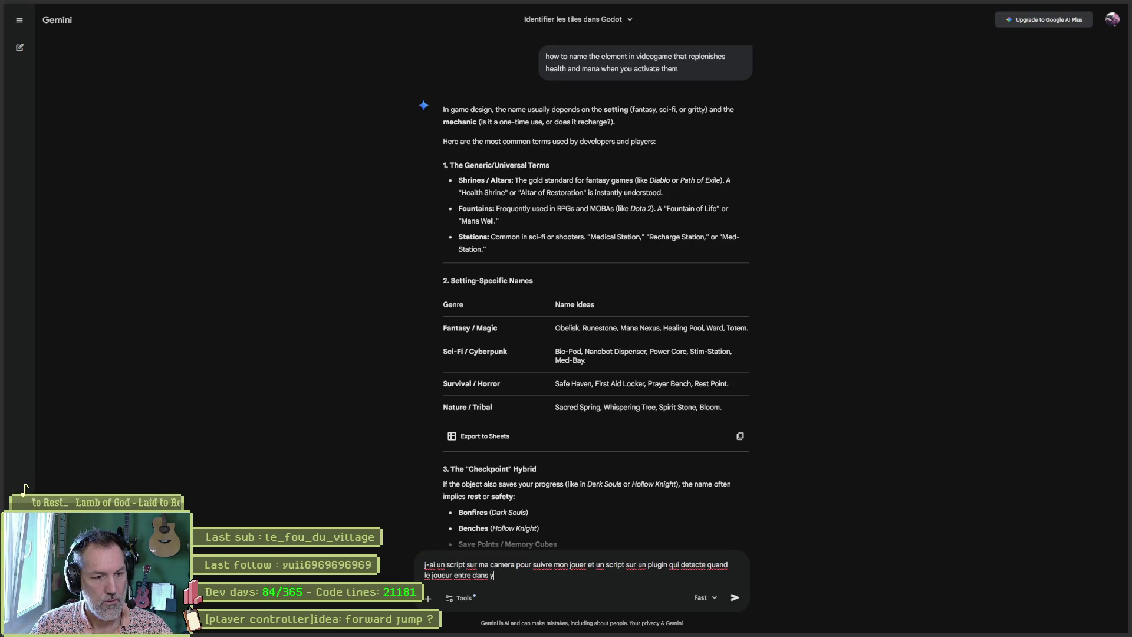
pyautogui.write('deplacer la cm')
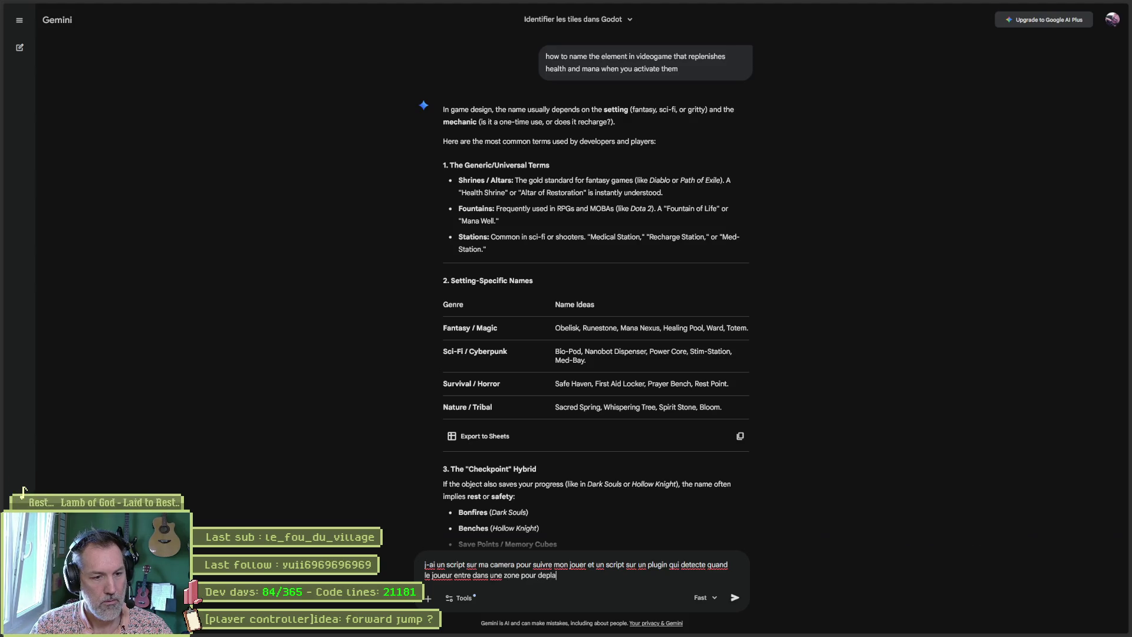
pyautogui.press('BackSpace')
pyautogui.write('amera ailleurs que sur le joueur')
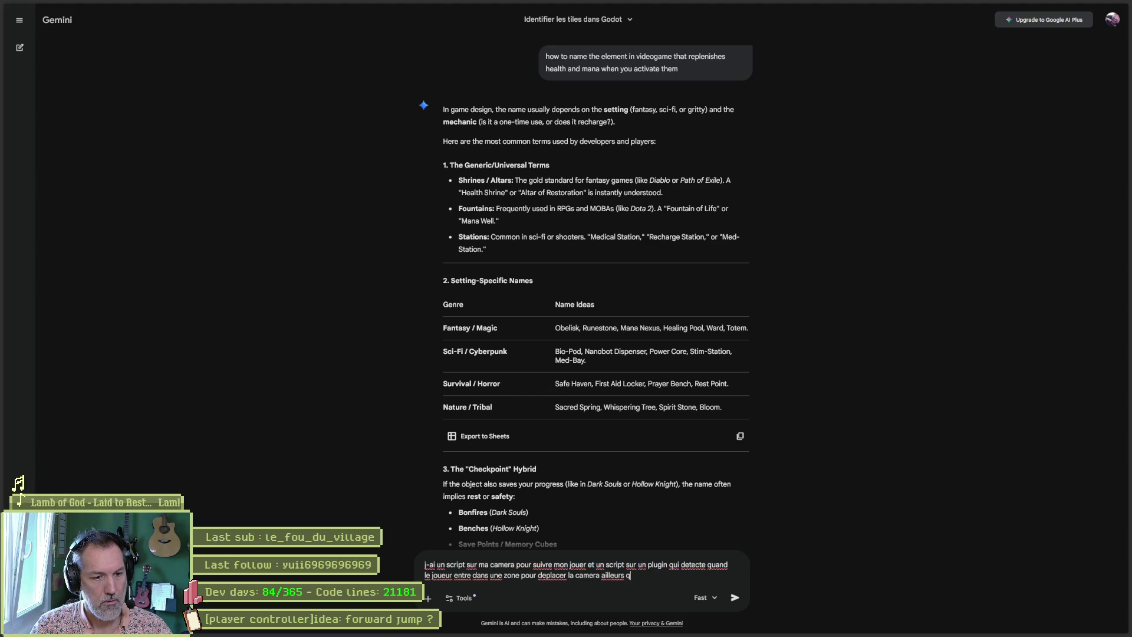
pyautogui.write(". au depart d'")
pyautogui.write('une scene, l')
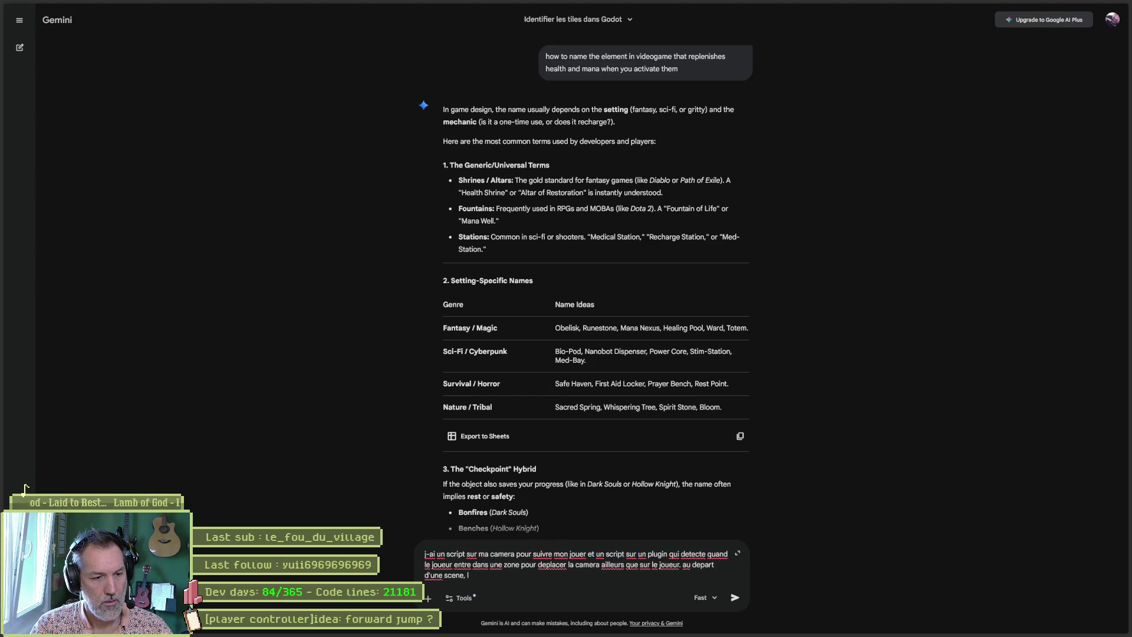
pyautogui.write('e joueur peut=etre d')
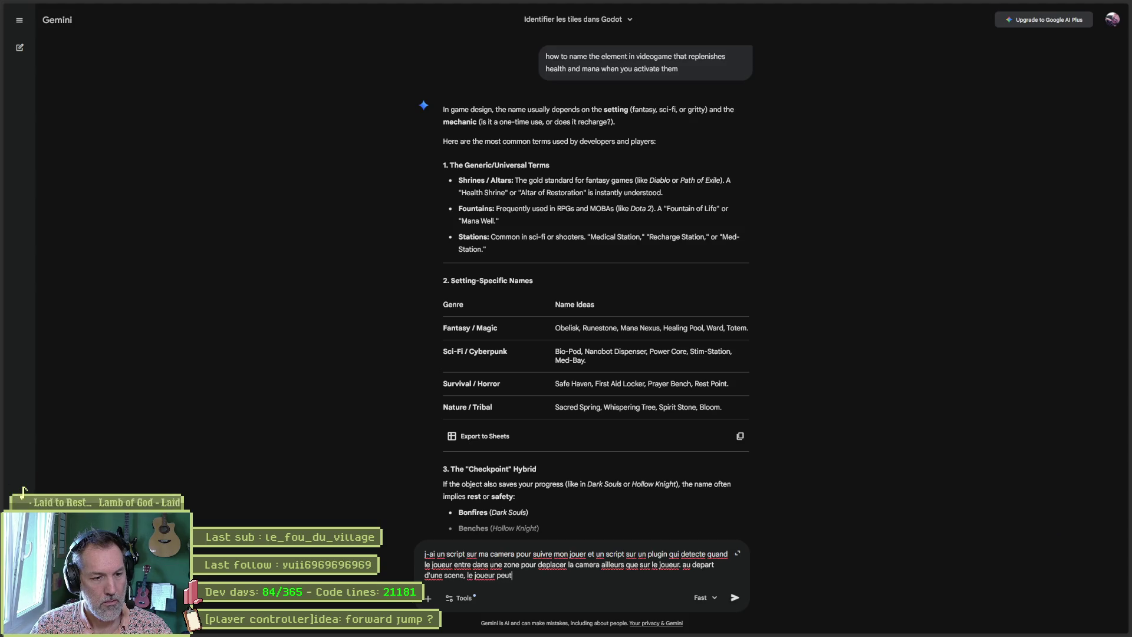
pyautogui.write('ans la zone du p')
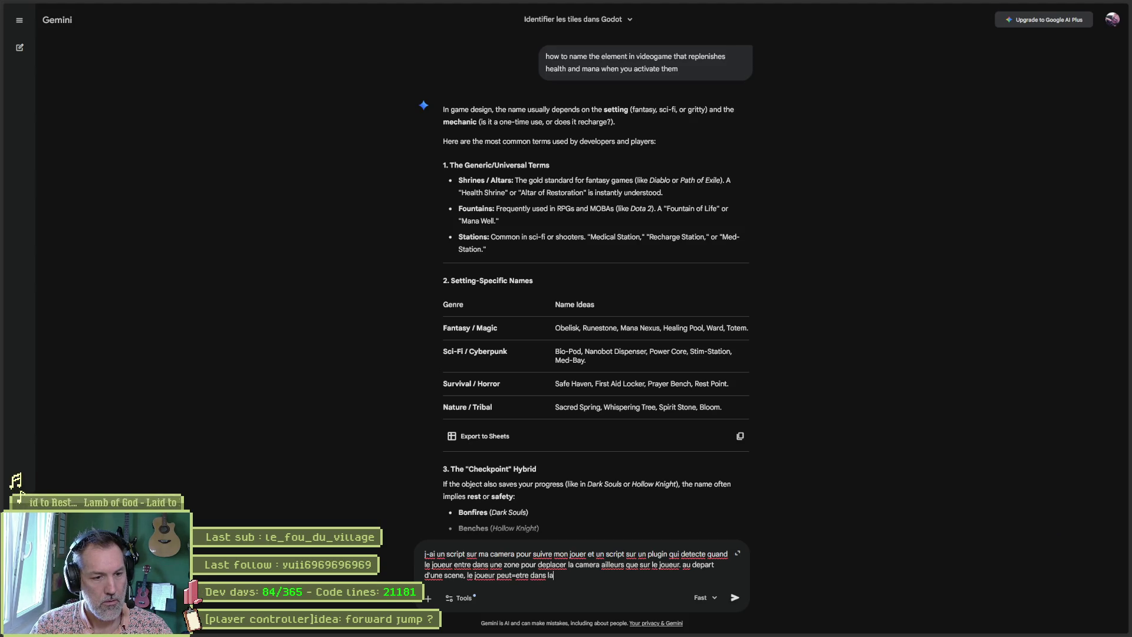
pyautogui.write("lugin mais j'")
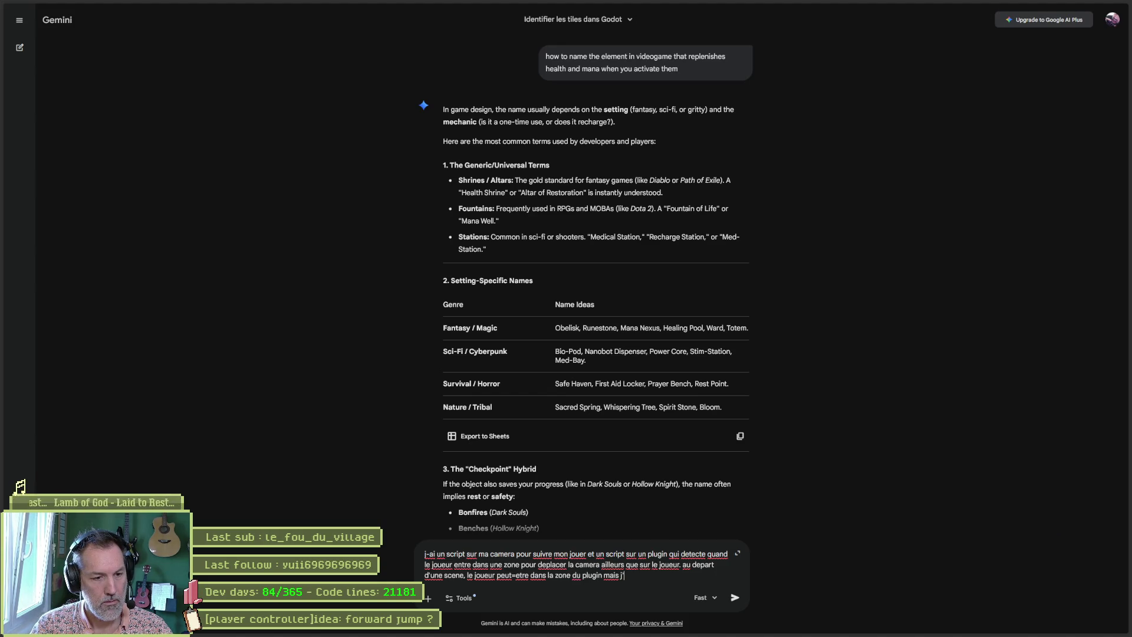
pyautogui.write('ai un concurrence entre les 2 scripts')
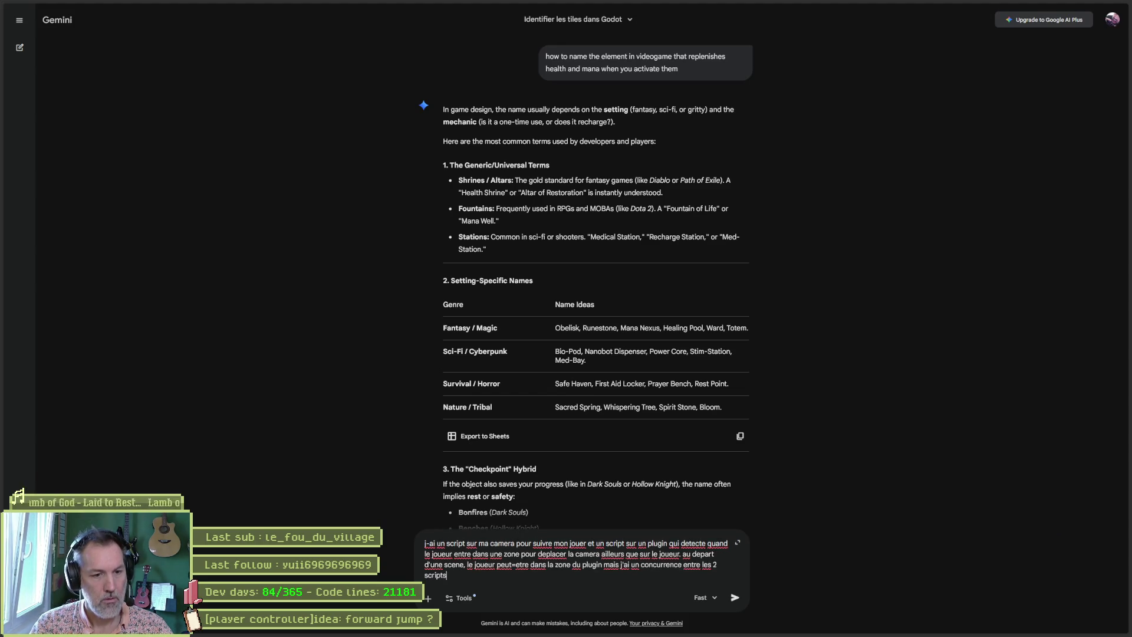
pyautogui.press('Return')
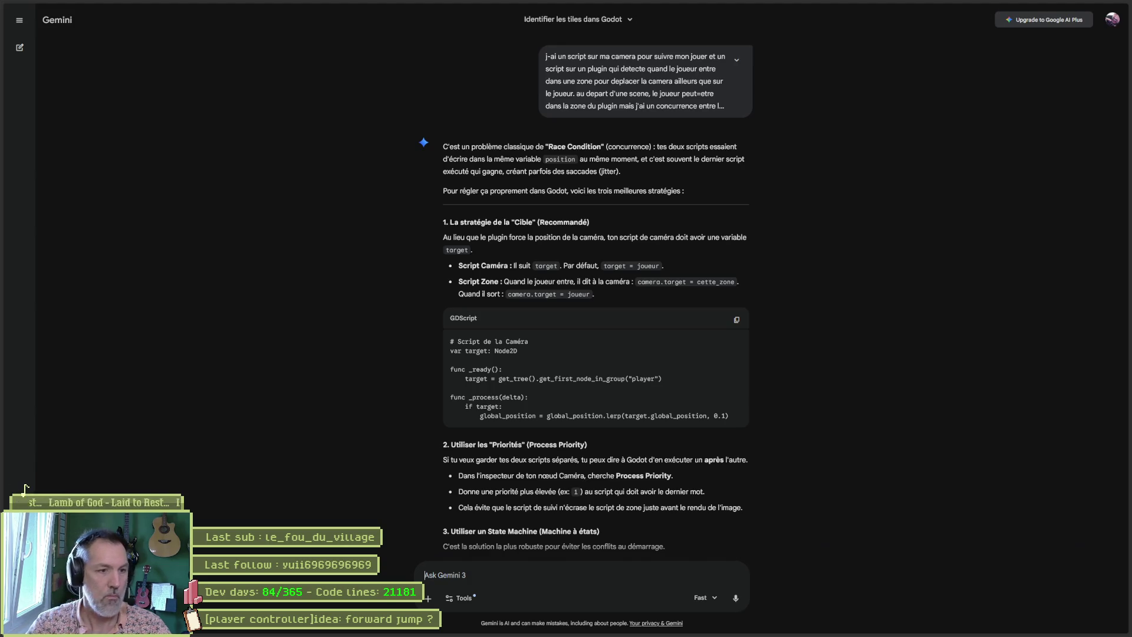
# - Read through Gemini's race-condition diagnosis and suggested fixes, then return to the sketch
pyautogui.scroll(-5, 722, 388)
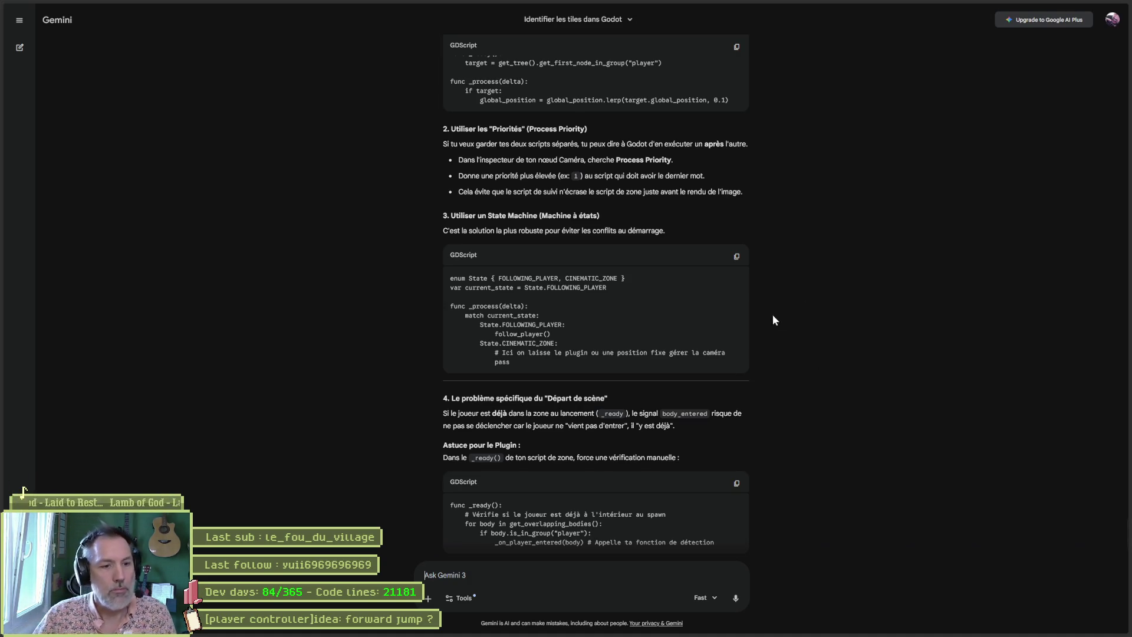
pyautogui.scroll(-3, 817, 338)
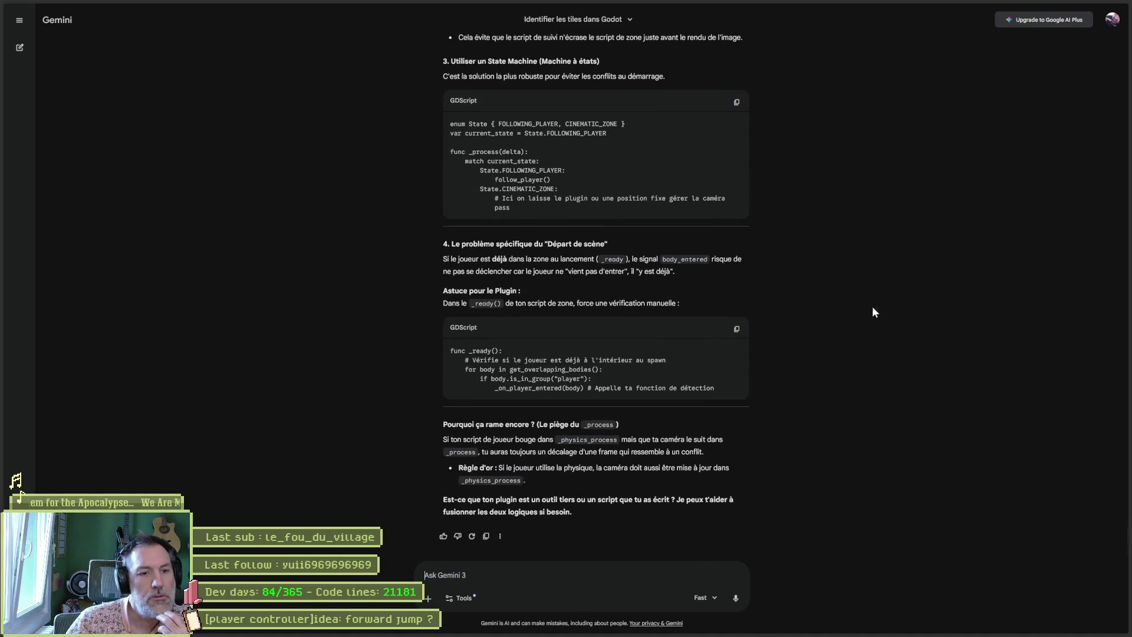
pyautogui.hotkey('alt', 'Tab')
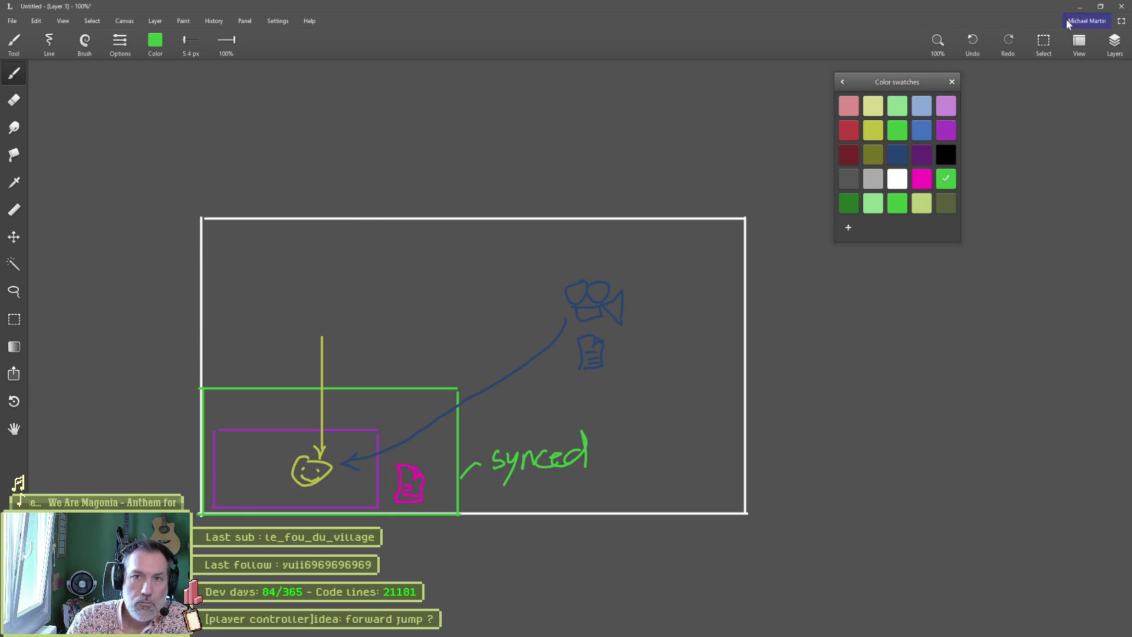
# - Minimize LazPaint to bring back Godot's script editor showing camera_poi.gd
pyautogui.click(1080, 7)
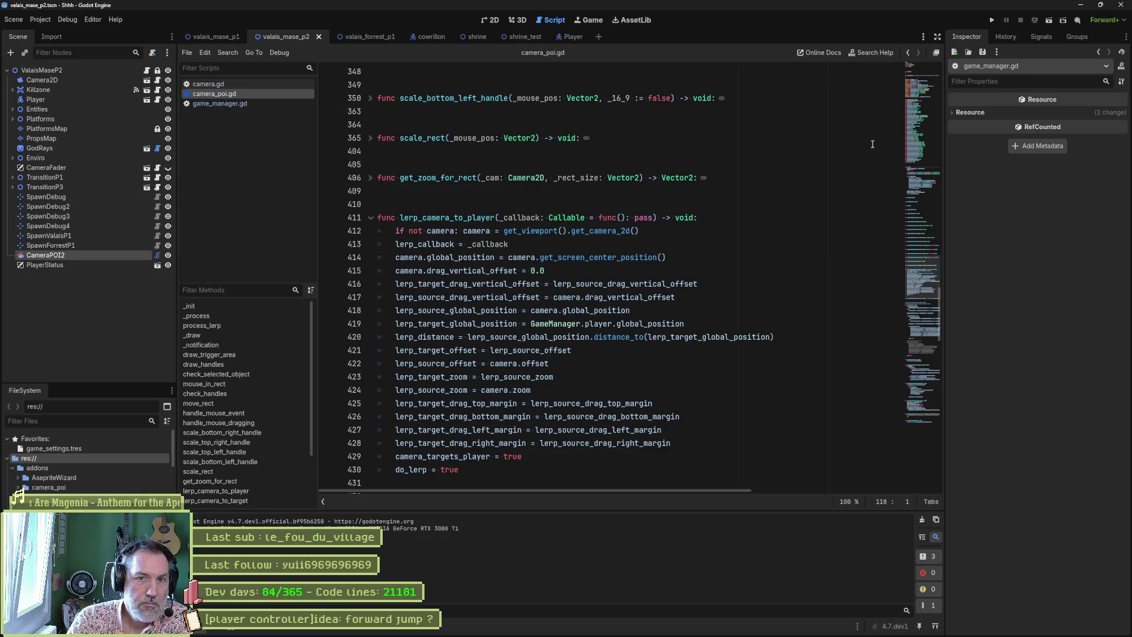
# - Select CameraPOI2 in the Scene tree and jump to camera_poi.gd's exported variables, placing the caret after is_active := true
pyautogui.click(78, 246)
pyautogui.click(80, 255)
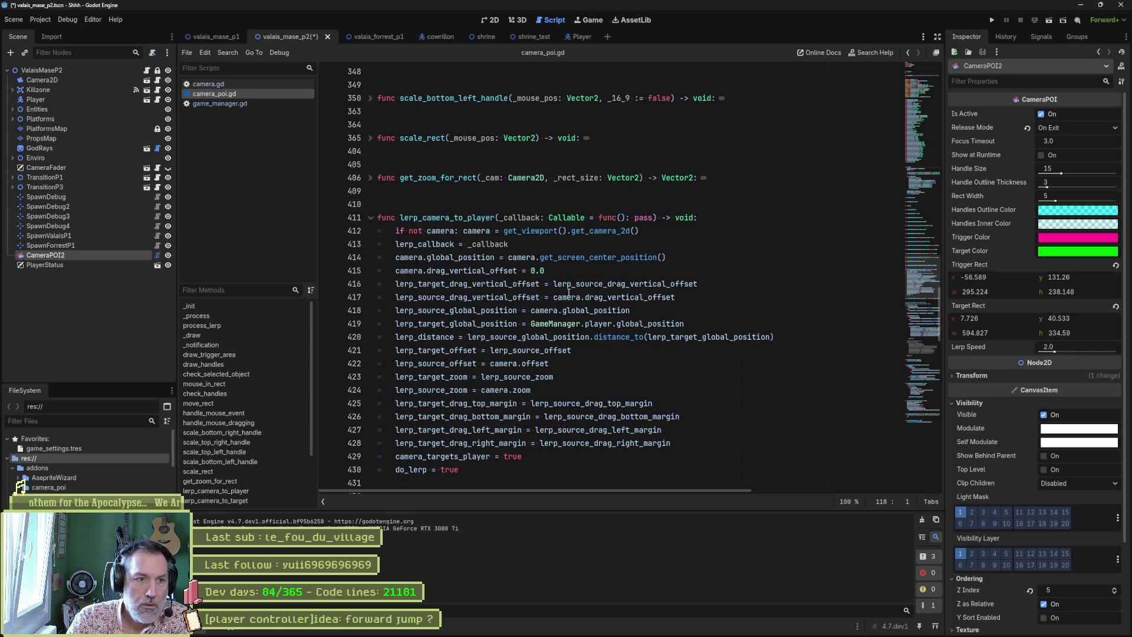
pyautogui.click(916, 106)
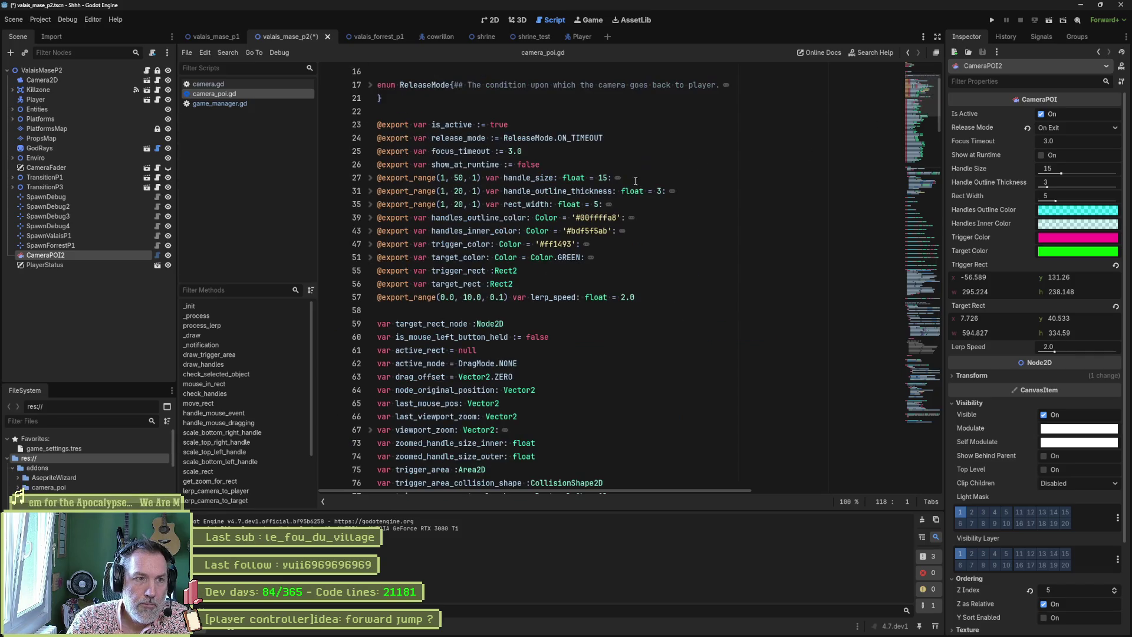
pyautogui.click(522, 129)
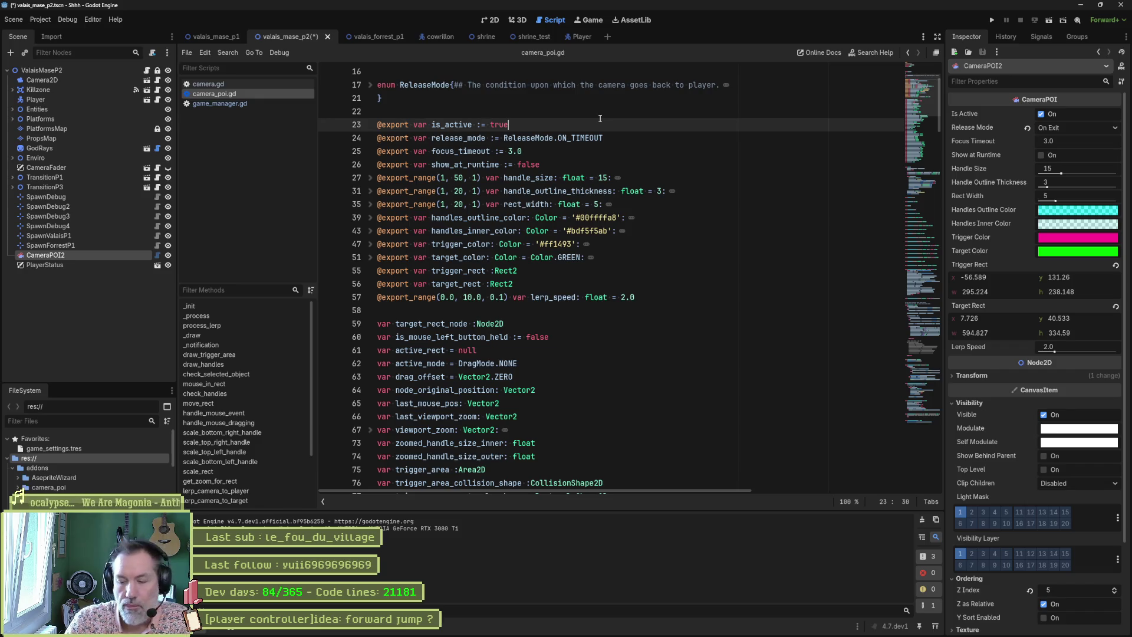
pyautogui.press('Return')
pyautogui.write('@export var')
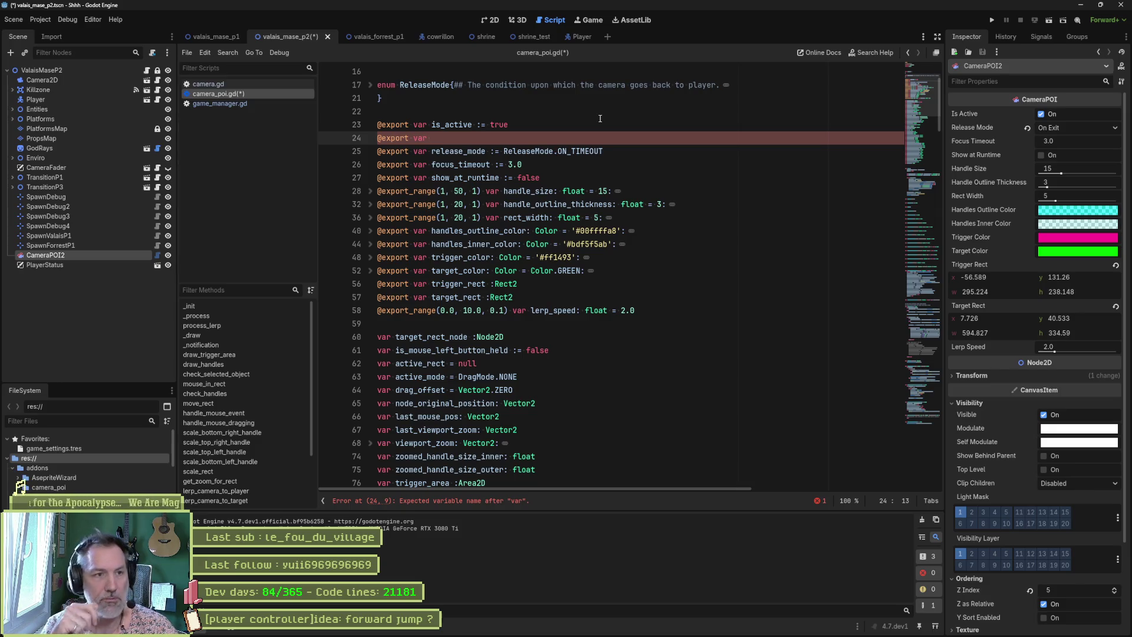
pyautogui.write('override')
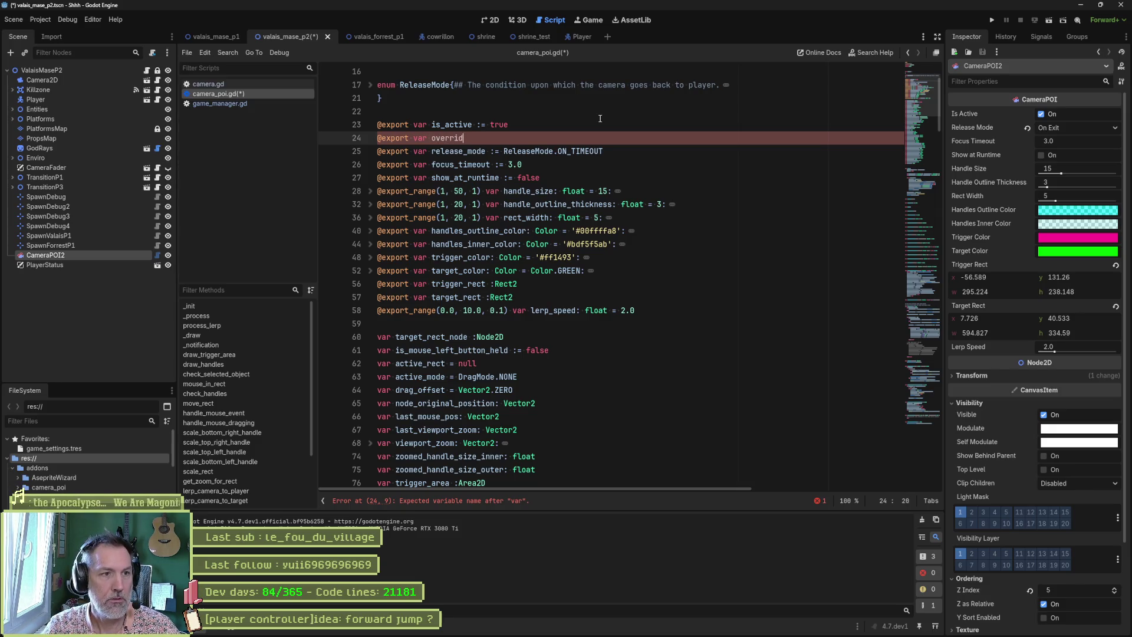
pyautogui.write('_is_read')
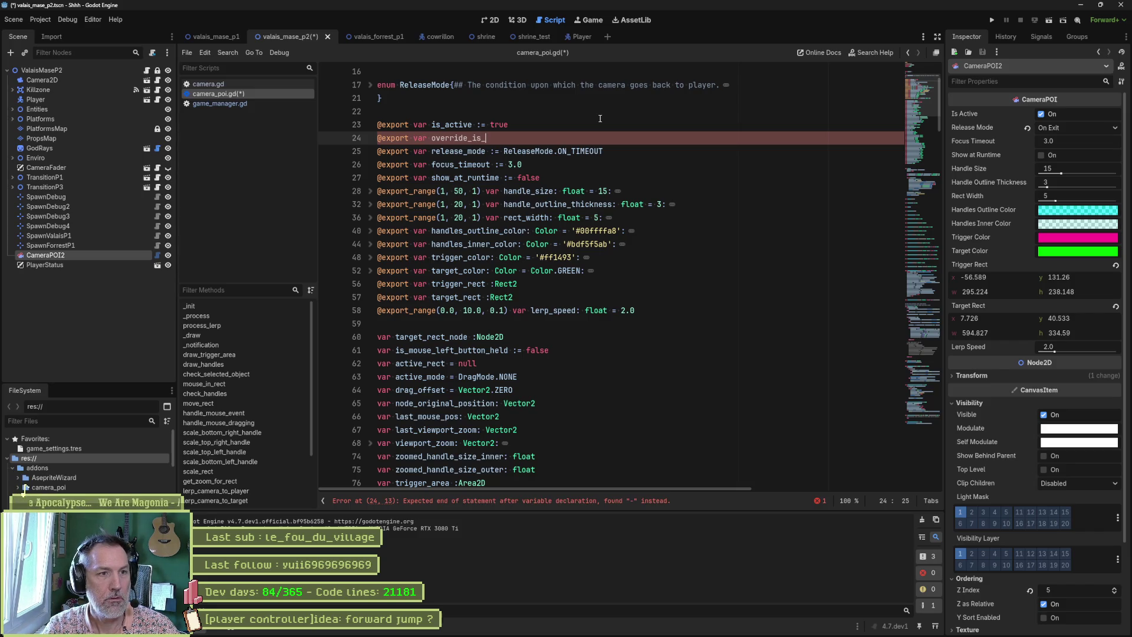
pyautogui.write('y := false')
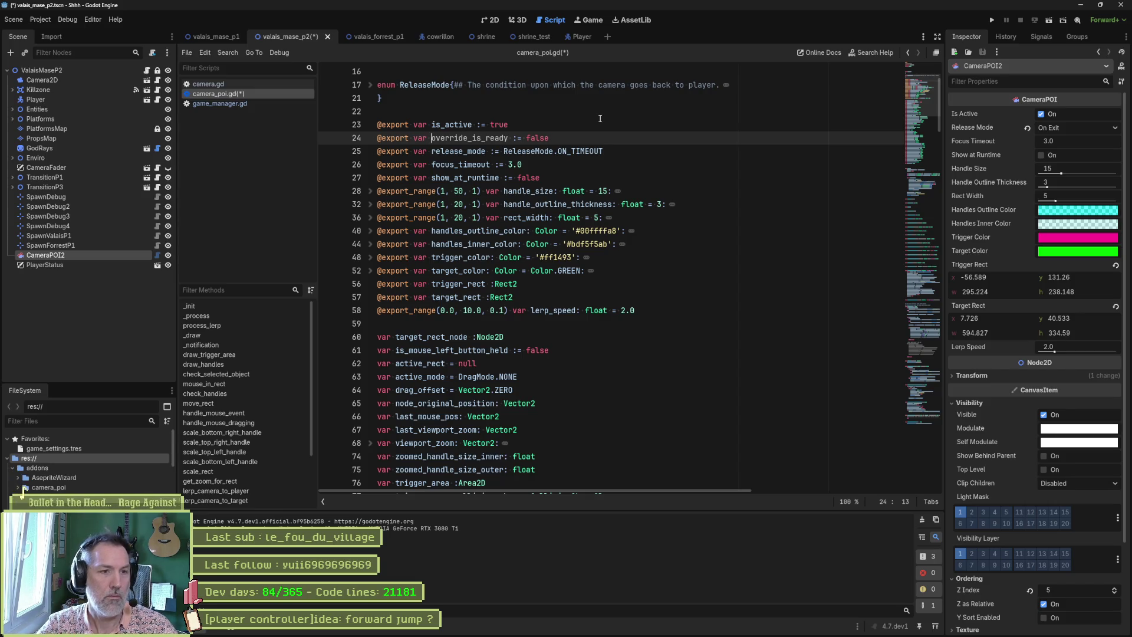
# - Tell Gemini the camera plugin, not the camera script, will flag readiness before the fade-in
pyautogui.moveTo(701, 635)
pyautogui.click(488, 627)
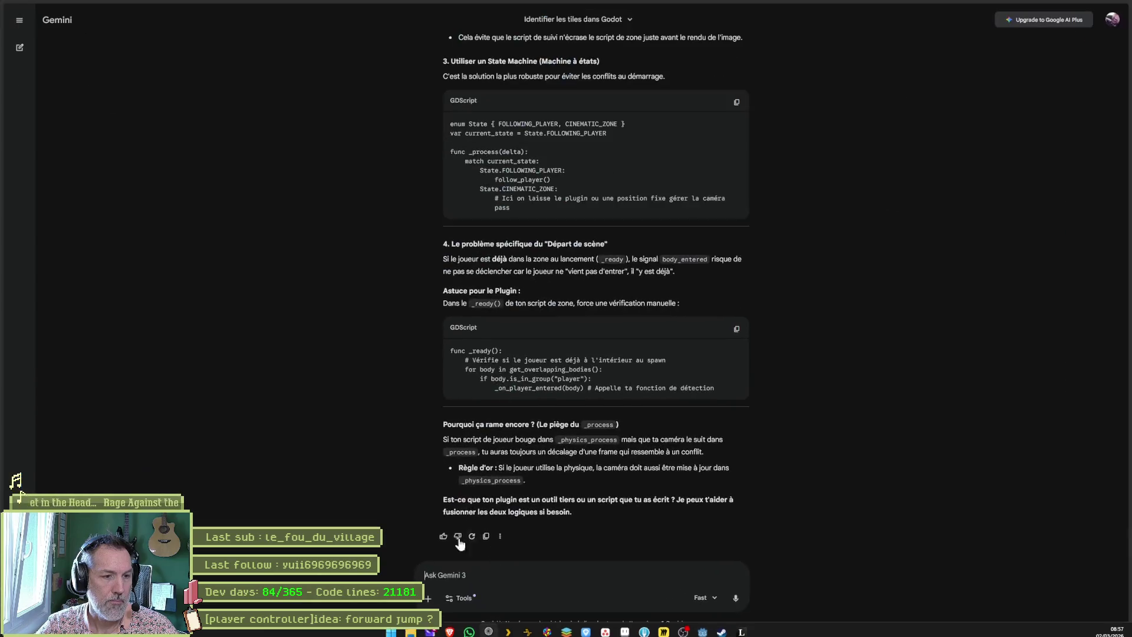
pyautogui.write('je vais rajouter un ')
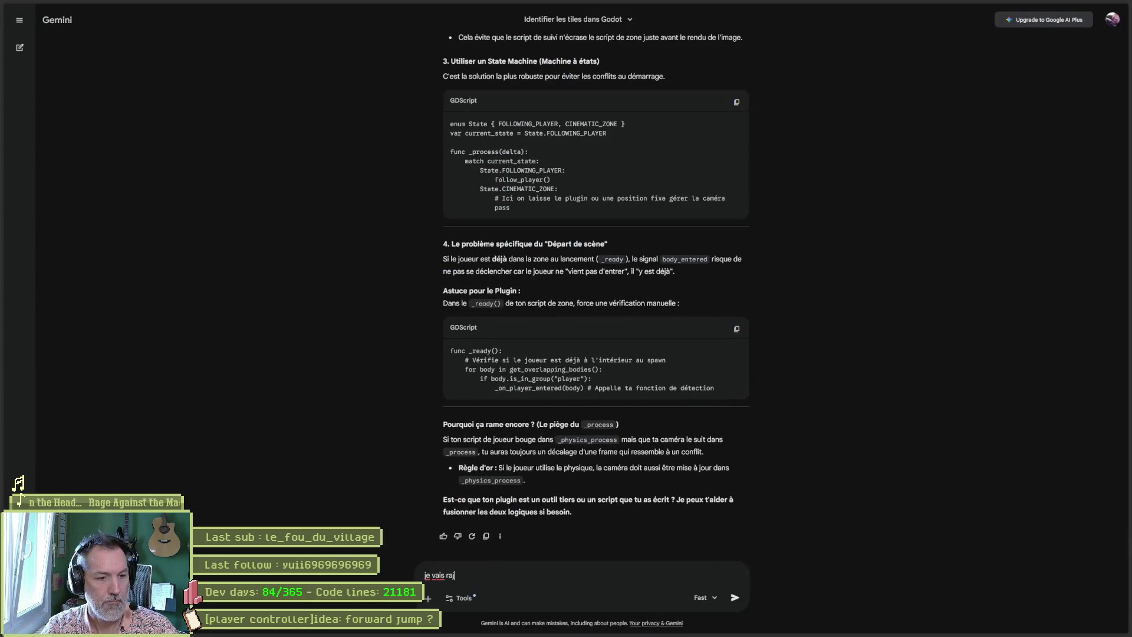
pyautogui.write('flag sur mon plugin')
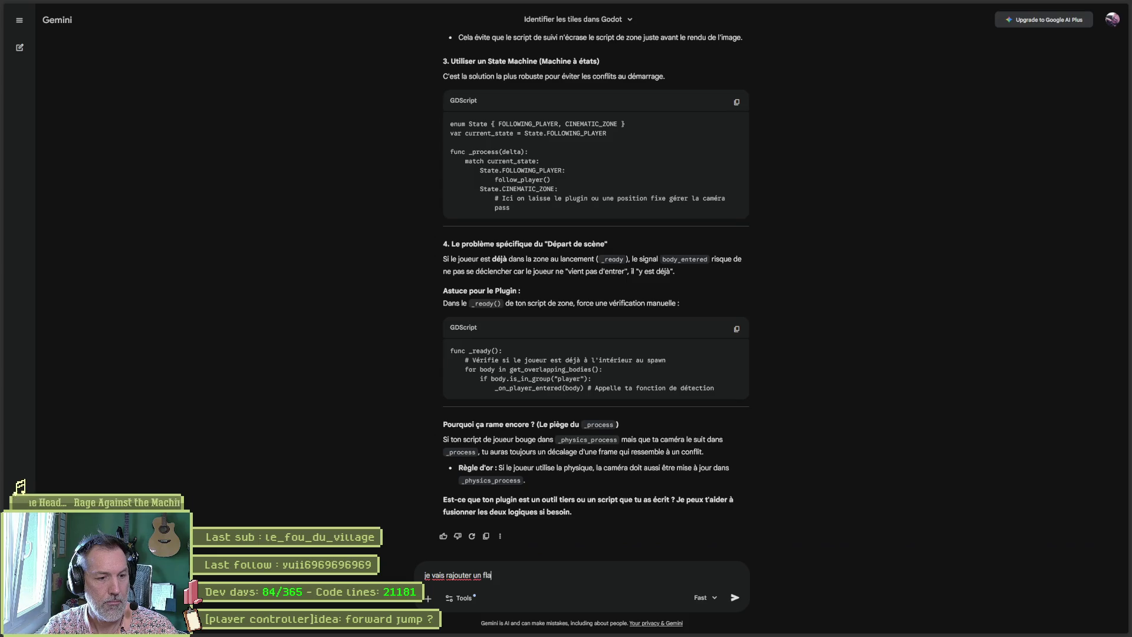
pyautogui.write(' camera pour d')
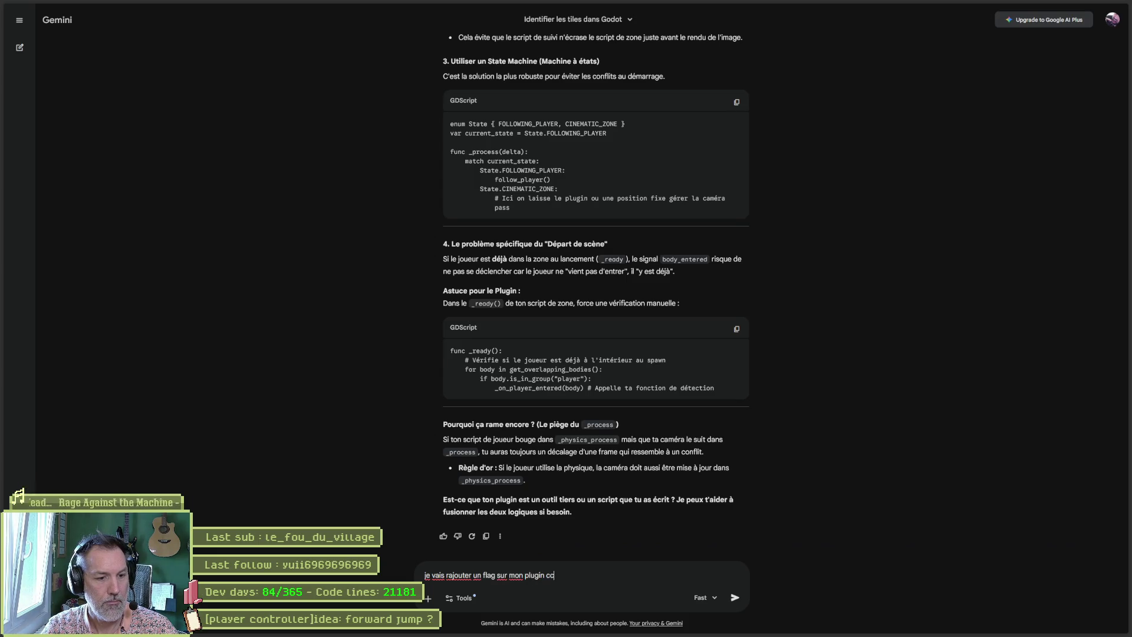
pyautogui.write("ire s'")
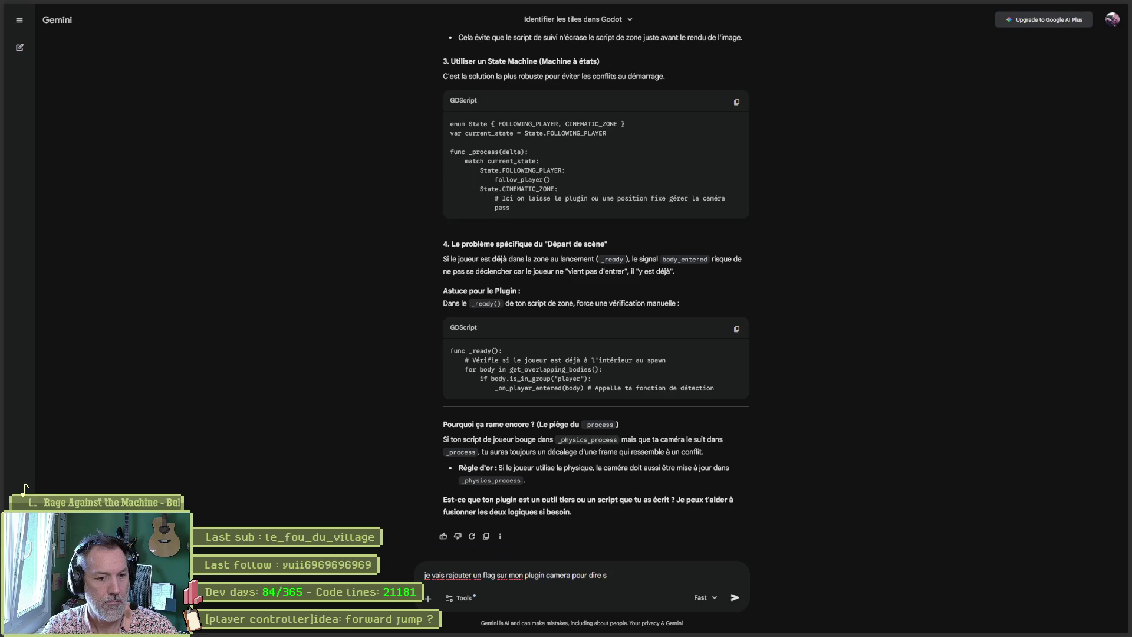
pyautogui.write("c'est lui qui ")
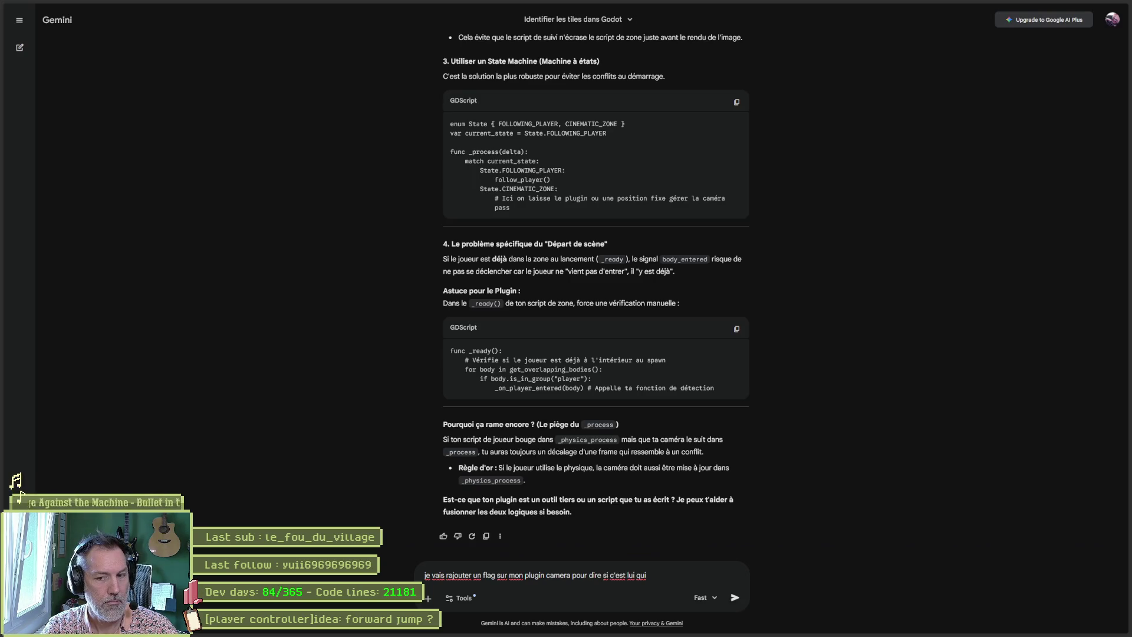
pyautogui.write('dit si il est')
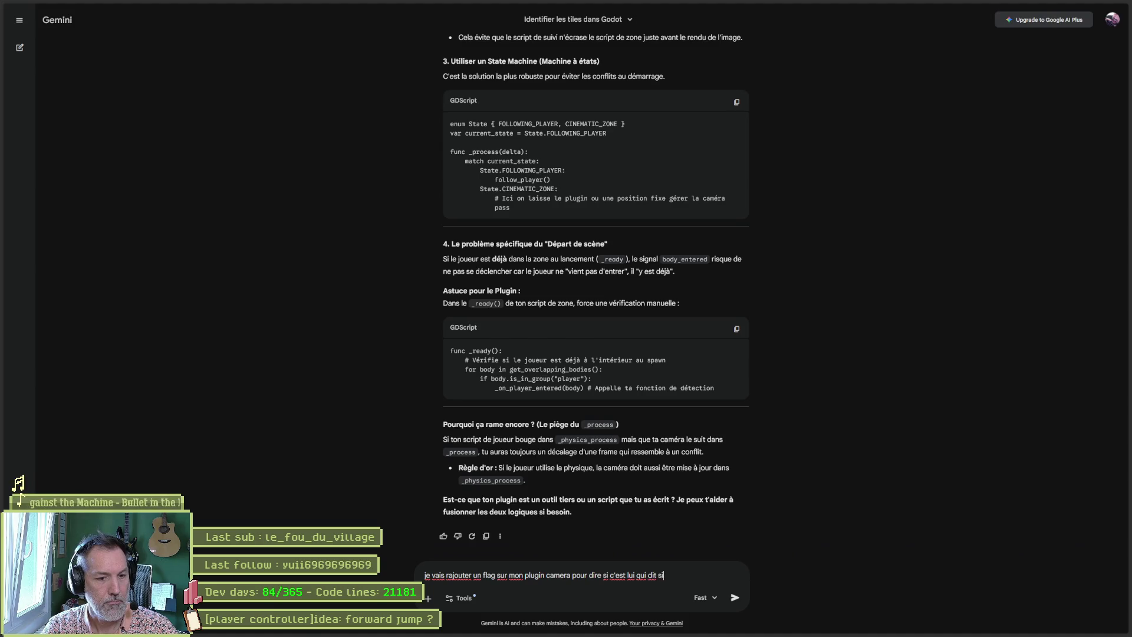
pyautogui.write(' pret')
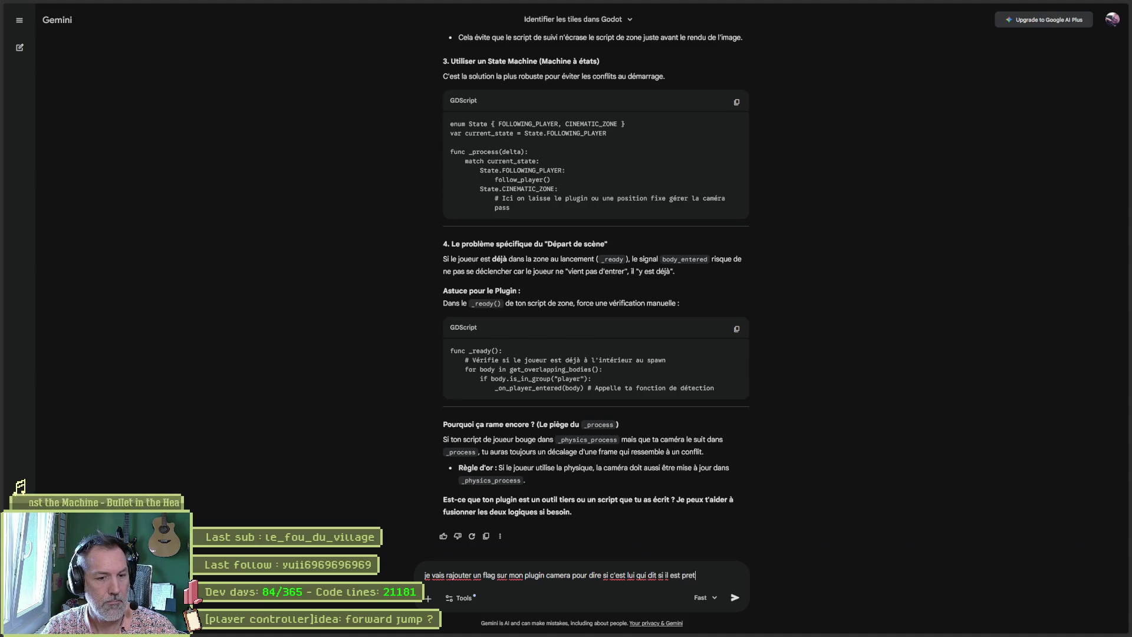
pyautogui.write('et en position avant de ')
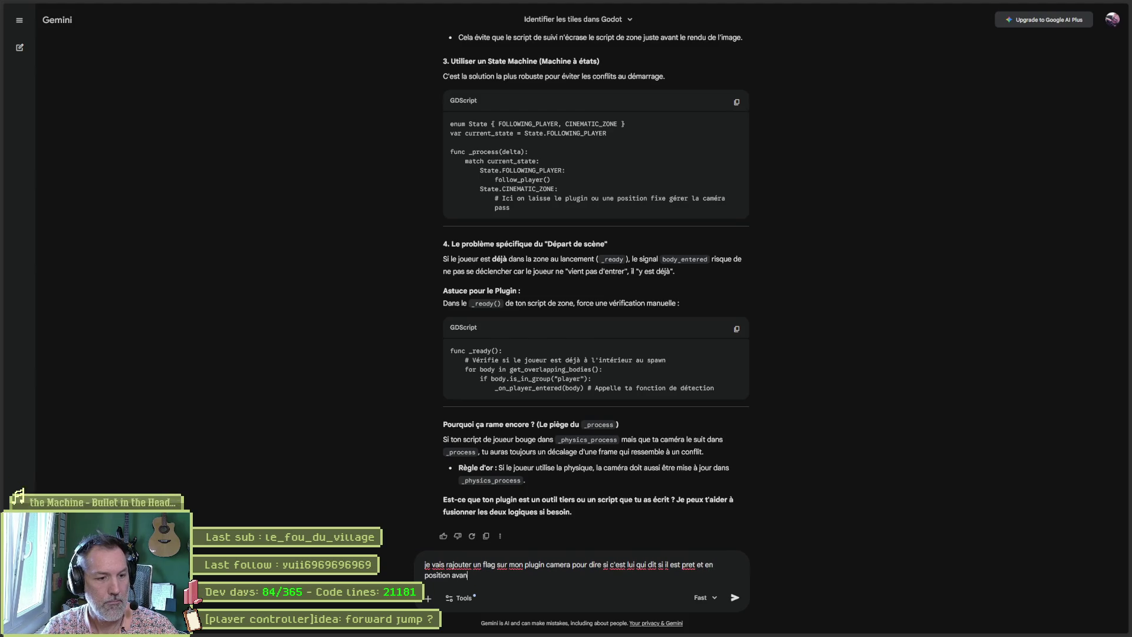
pyautogui.write('lancer le fadin')
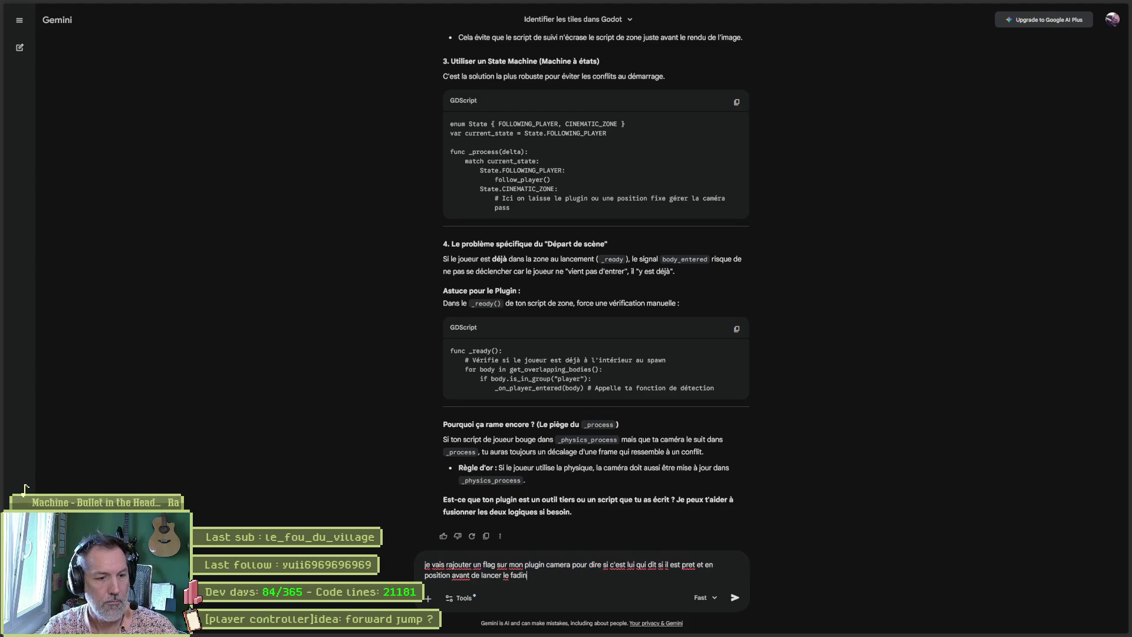
pyautogui.press('BackSpace')
pyautogui.press('BackSpace')
pyautogui.write('e i')
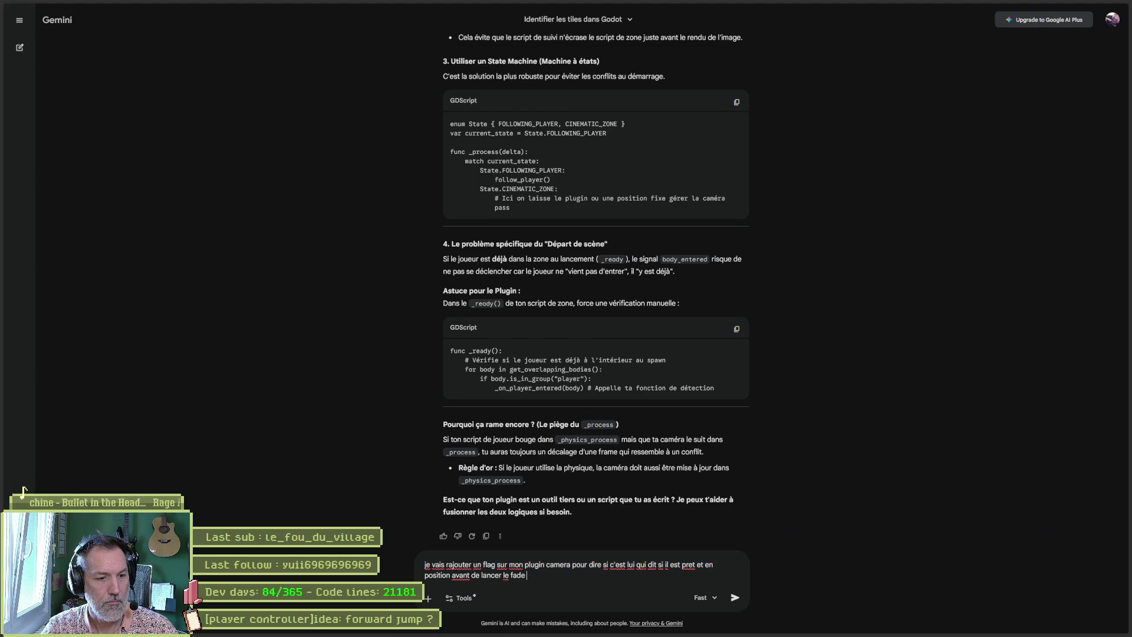
pyautogui.write('n plutot ')
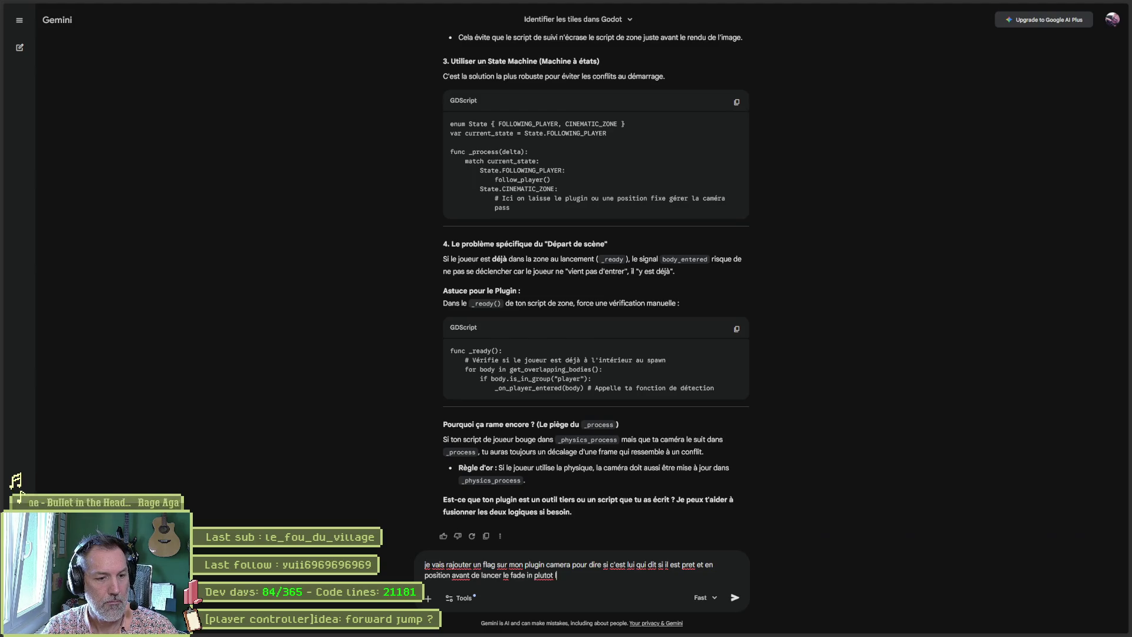
pyautogui.write('que le script sur la ')
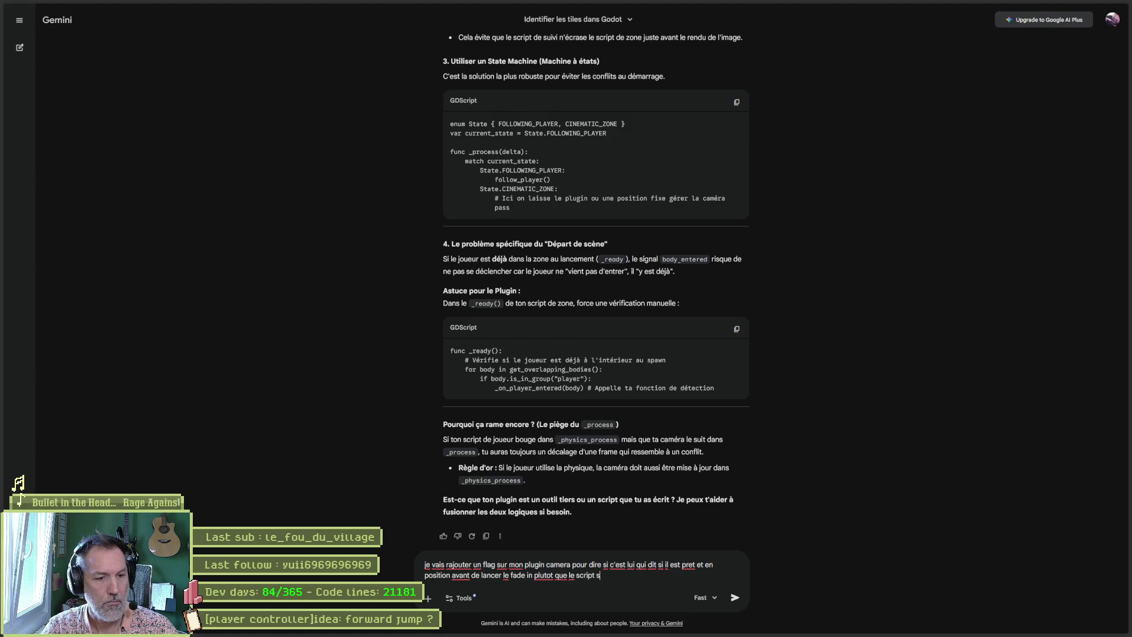
pyautogui.write('camera')
pyautogui.press('Return')
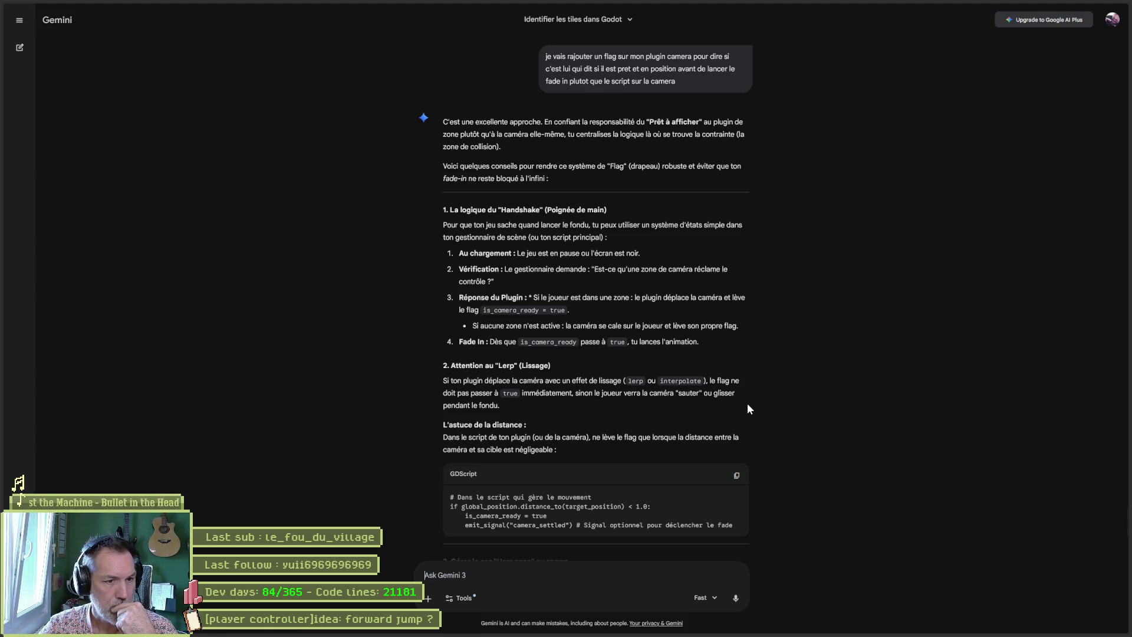
# - Read Gemini's reply down to the GDScript manager that waits for camera_ready before fade_in
pyautogui.scroll(-1, 746, 404)
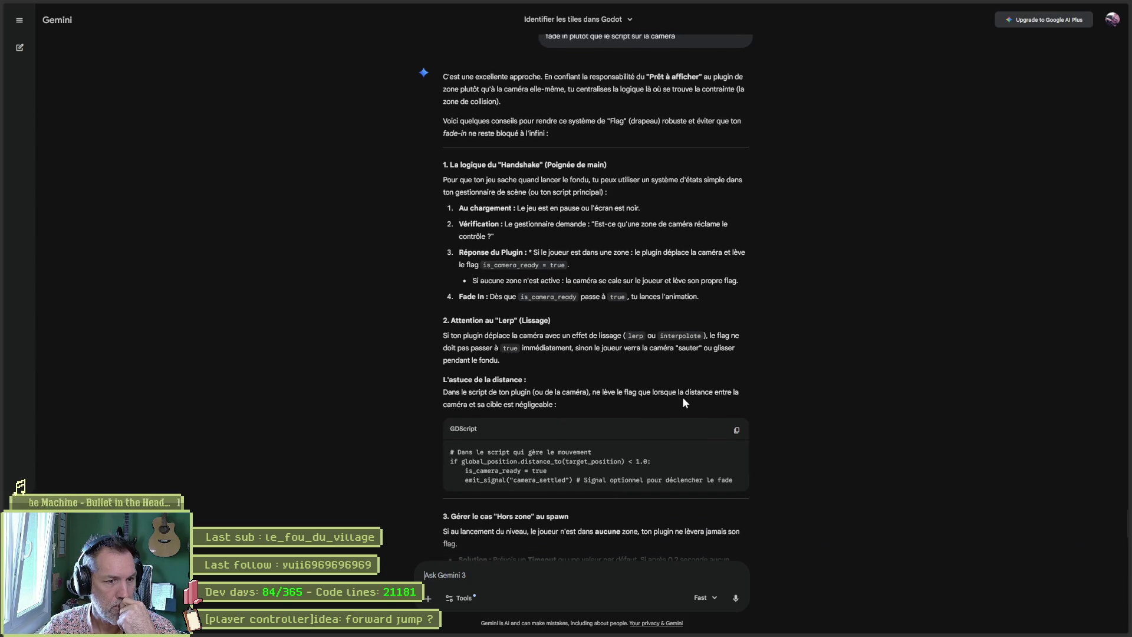
pyautogui.scroll(-3, 684, 401)
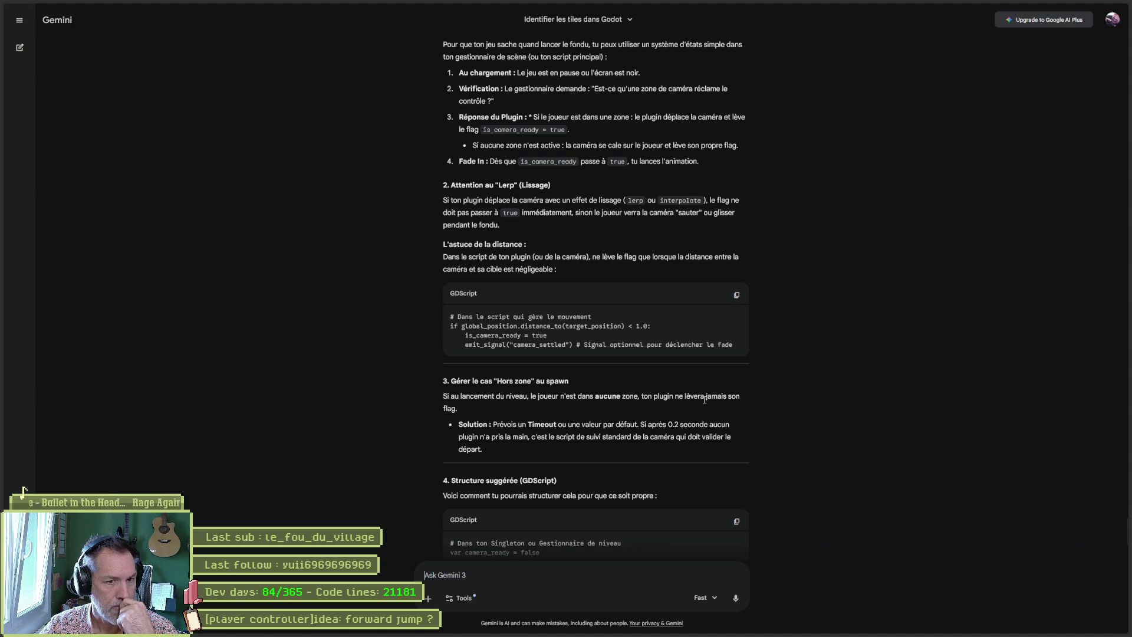
pyautogui.scroll(-1, 590, 411)
pyautogui.scroll(-1, 566, 404)
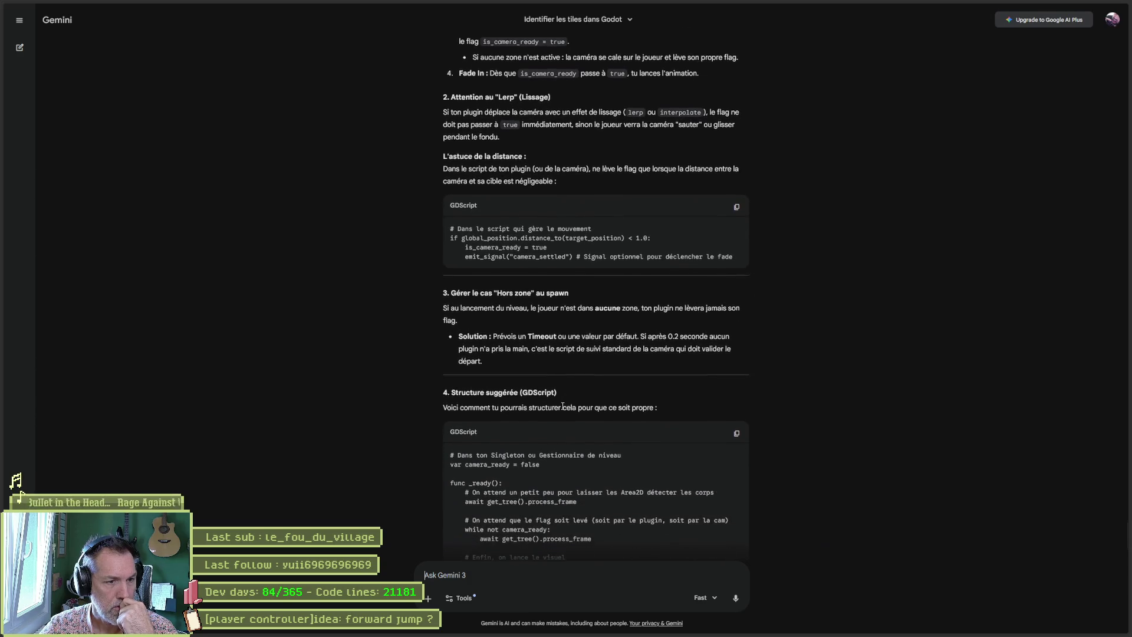
pyautogui.scroll(-4, 522, 402)
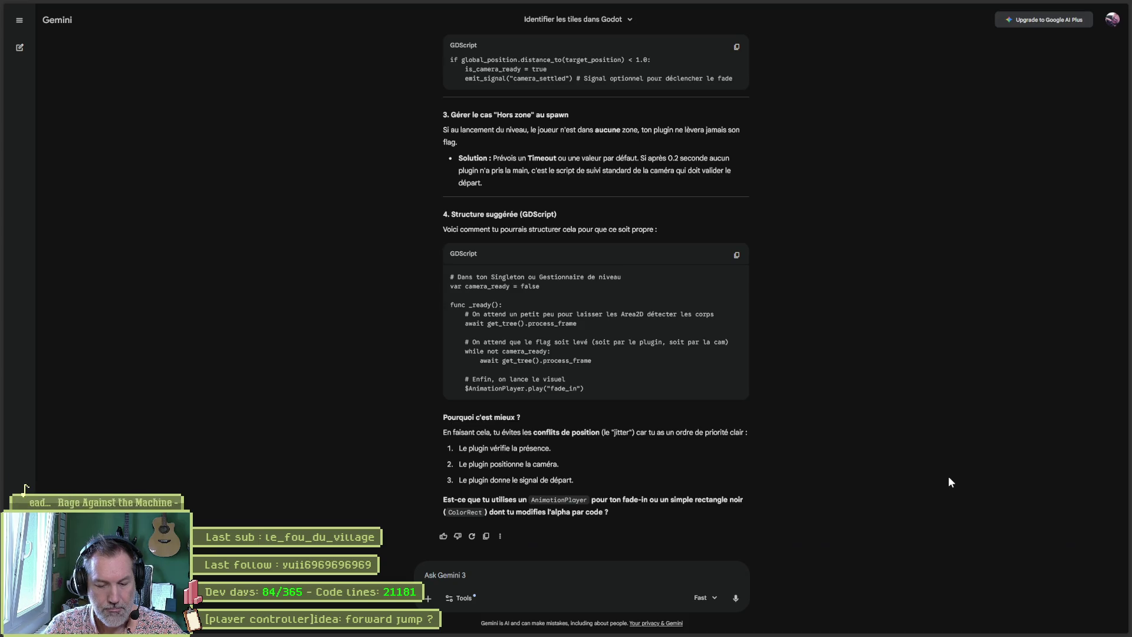
# - Ask Gemini 'comment appeler ce flag ?' to get name suggestions for the flag
pyautogui.write('comment appeler ce fla')
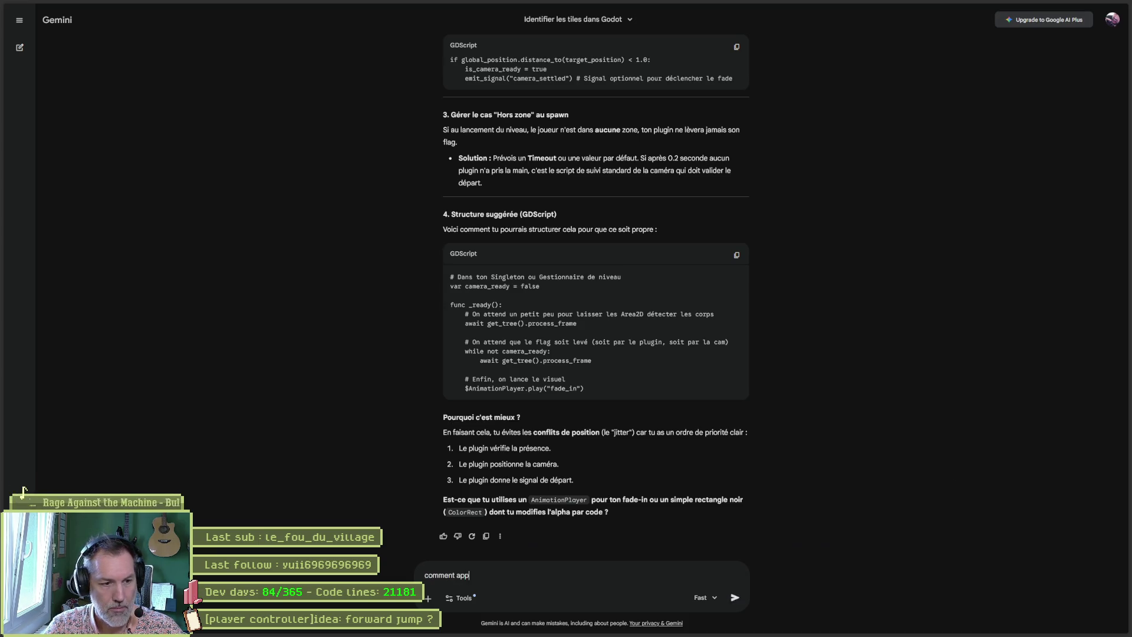
pyautogui.write('g ?')
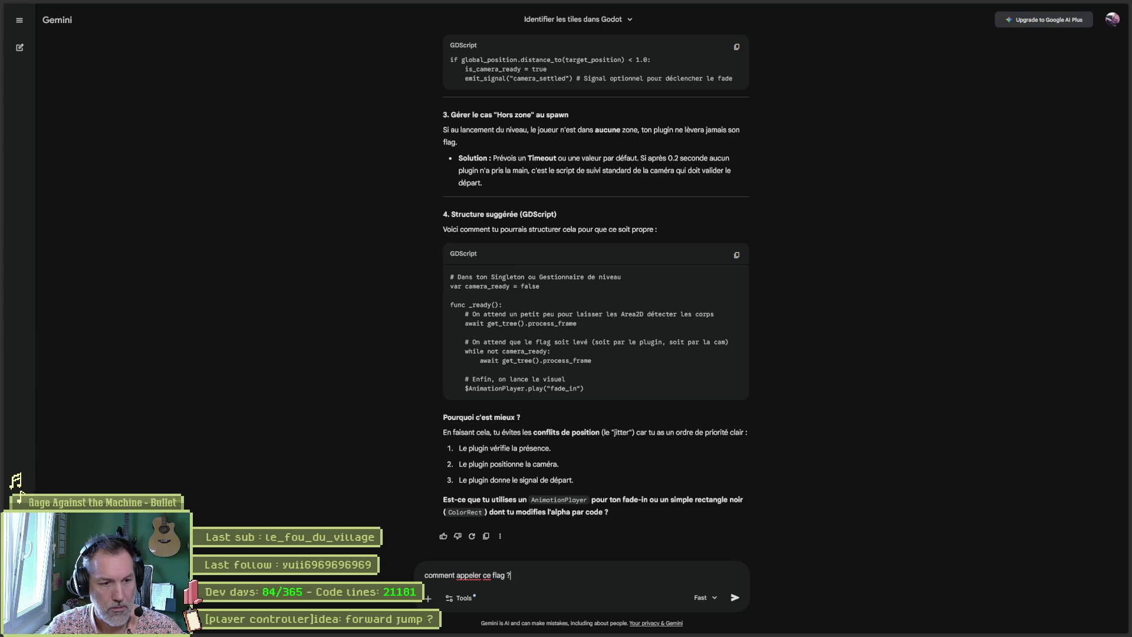
pyautogui.press('Return')
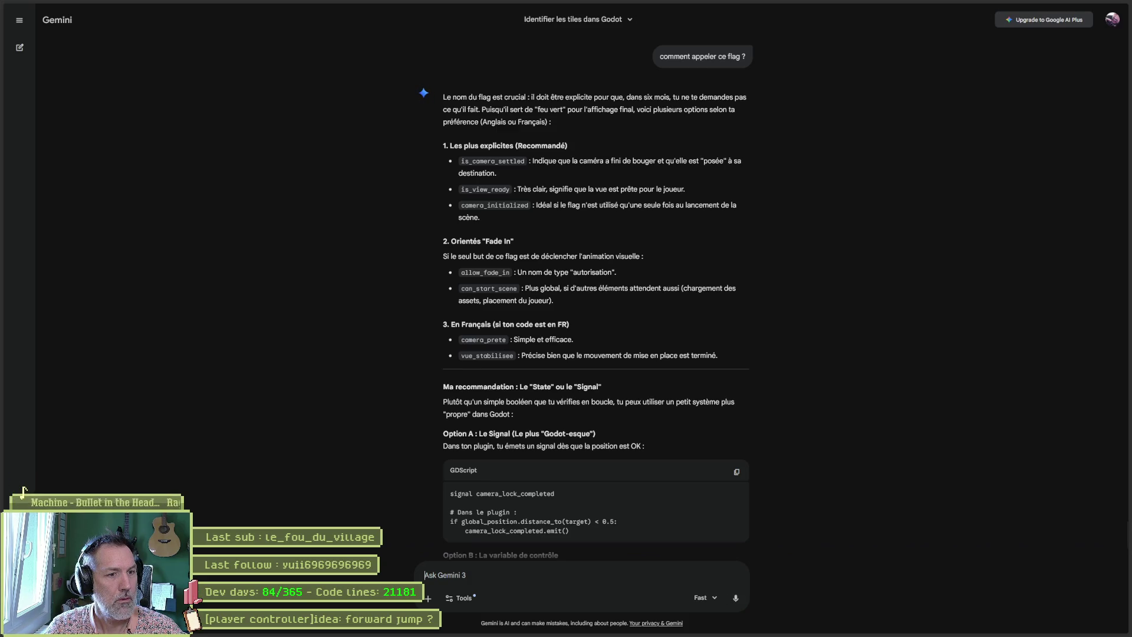
# - Ask Gemini how a camera zone plugin could own the camera-ready flag, then return to Godot
pyautogui.write('je pense a ')
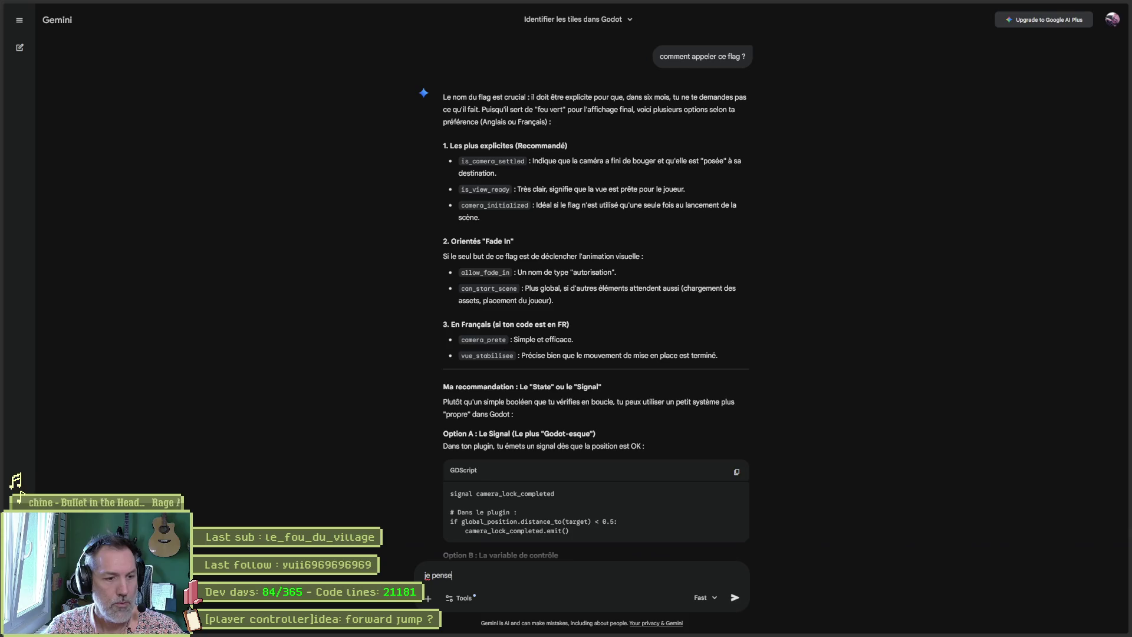
pyautogui.write('un flag sur ')
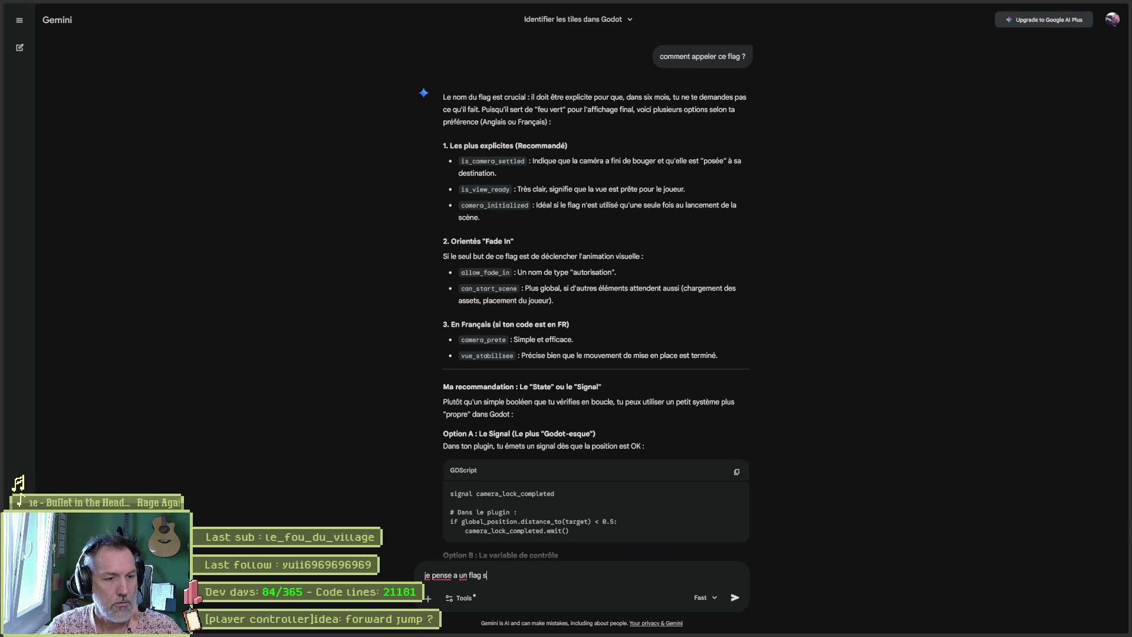
pyautogui.write('mon plugin camera')
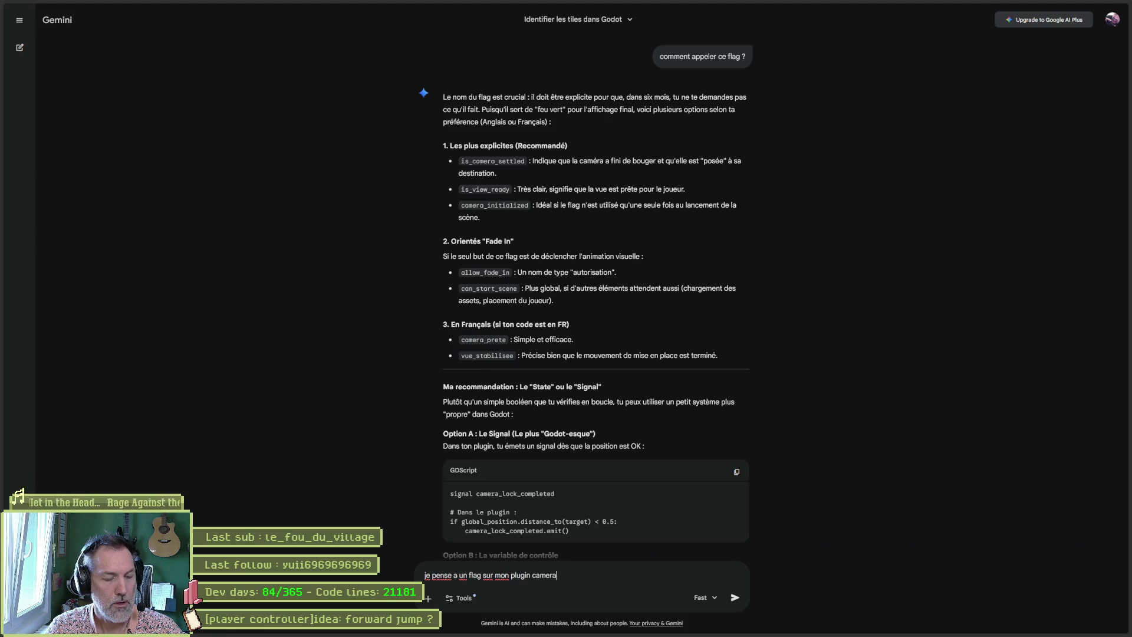
pyautogui.write(' qui dit, ce')
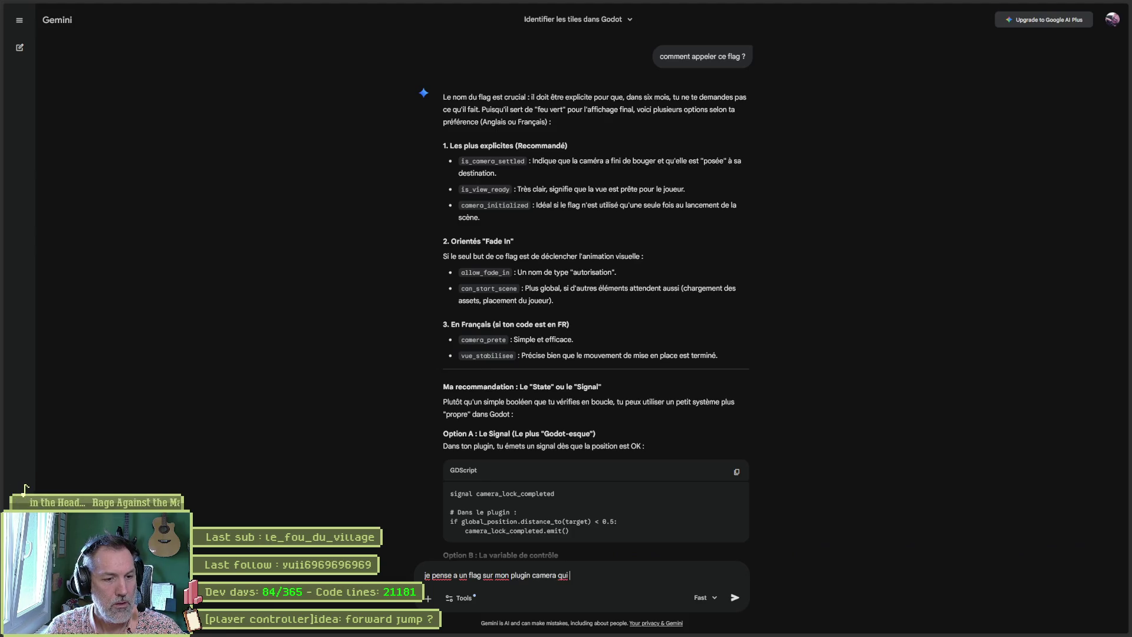
pyautogui.write('tte zone')
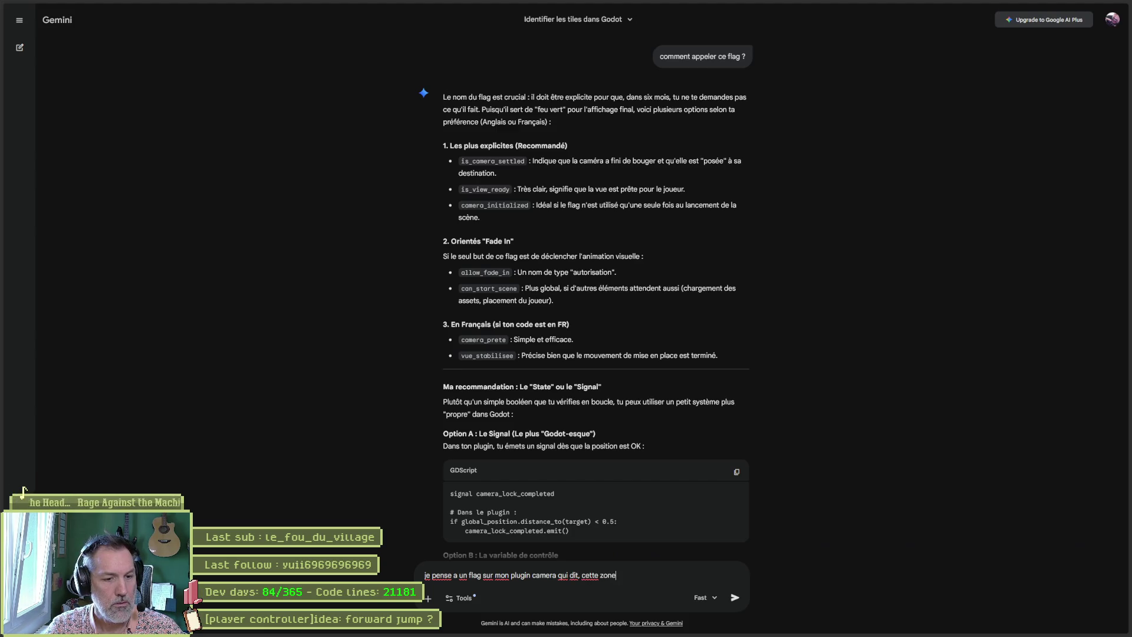
pyautogui.write(' prend en charge le camera ready')
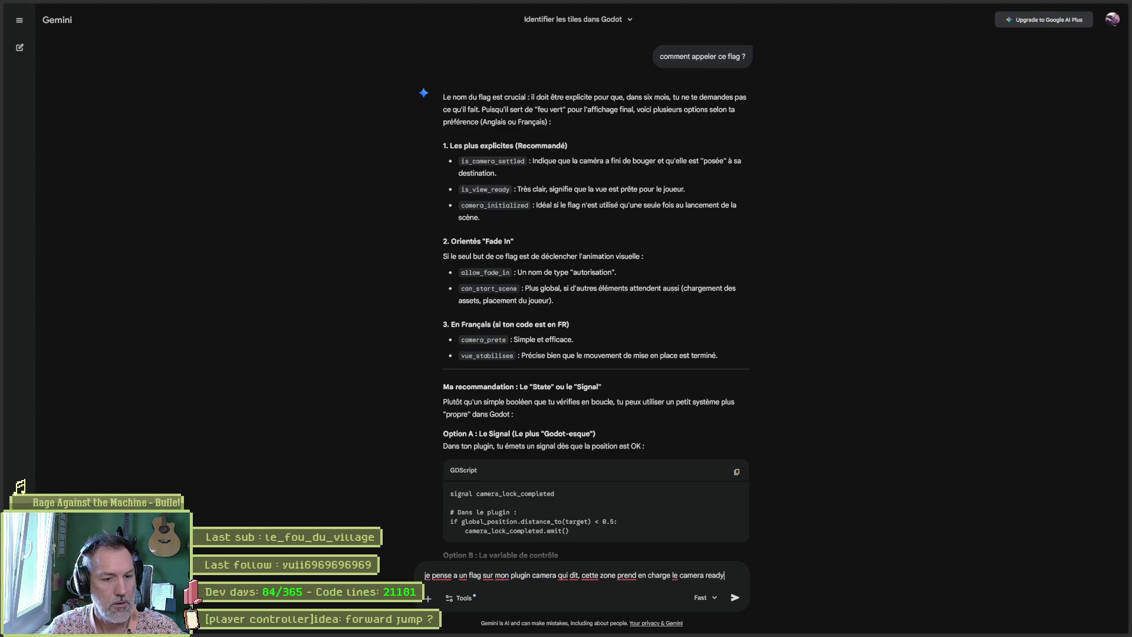
pyautogui.write(' plutot que le script qui est sur la ca')
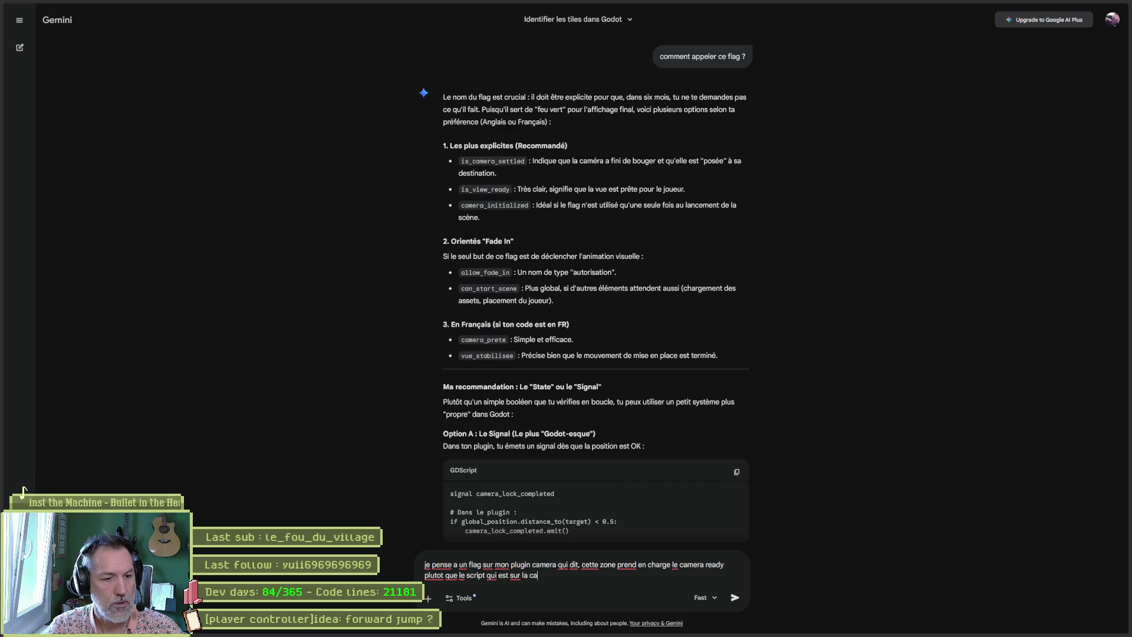
pyautogui.write('mera')
pyautogui.press('Return')
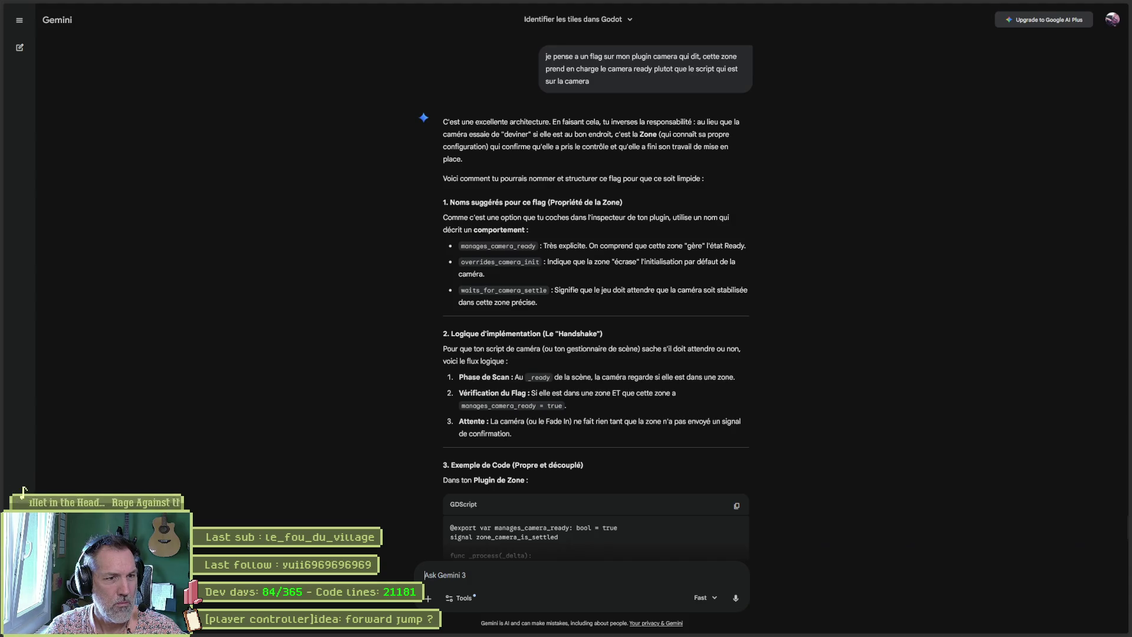
pyautogui.hotkey('alt', 'Tab')
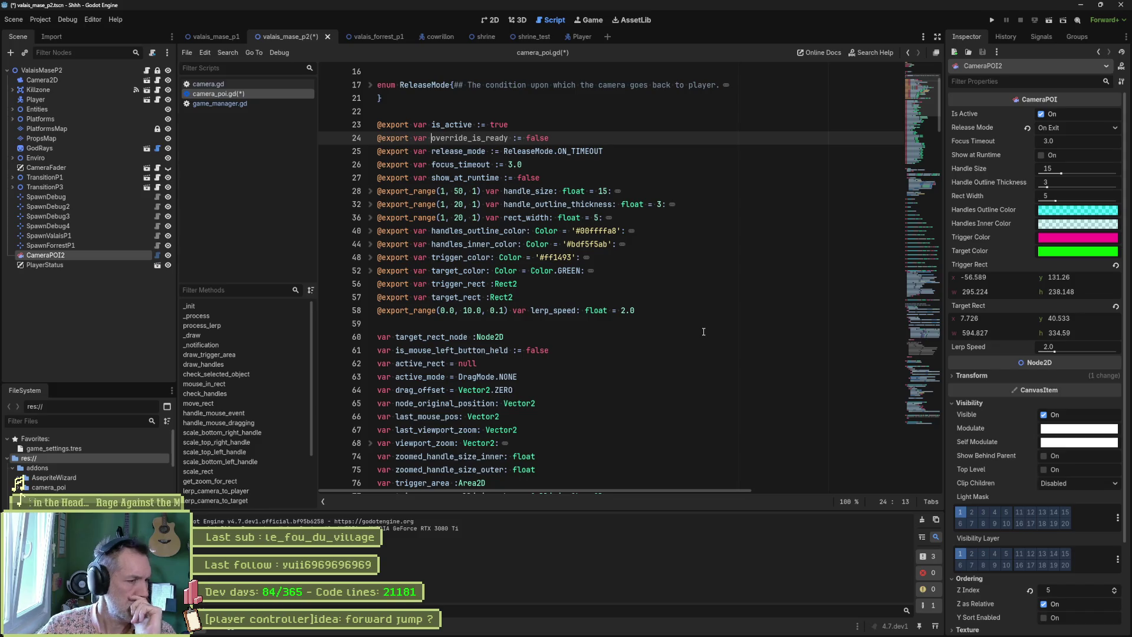
# - Go to on_body_entered from the methods list and follow lerp_camera_to_target to its definition
pyautogui.scroll(-3, 253, 462)
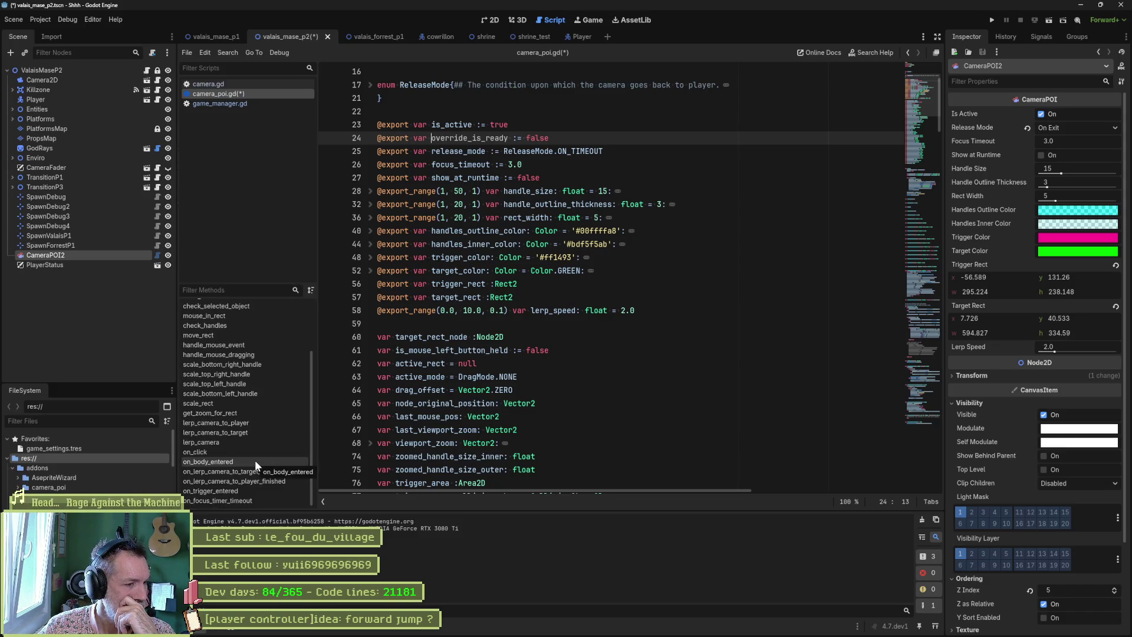
pyautogui.click(255, 461)
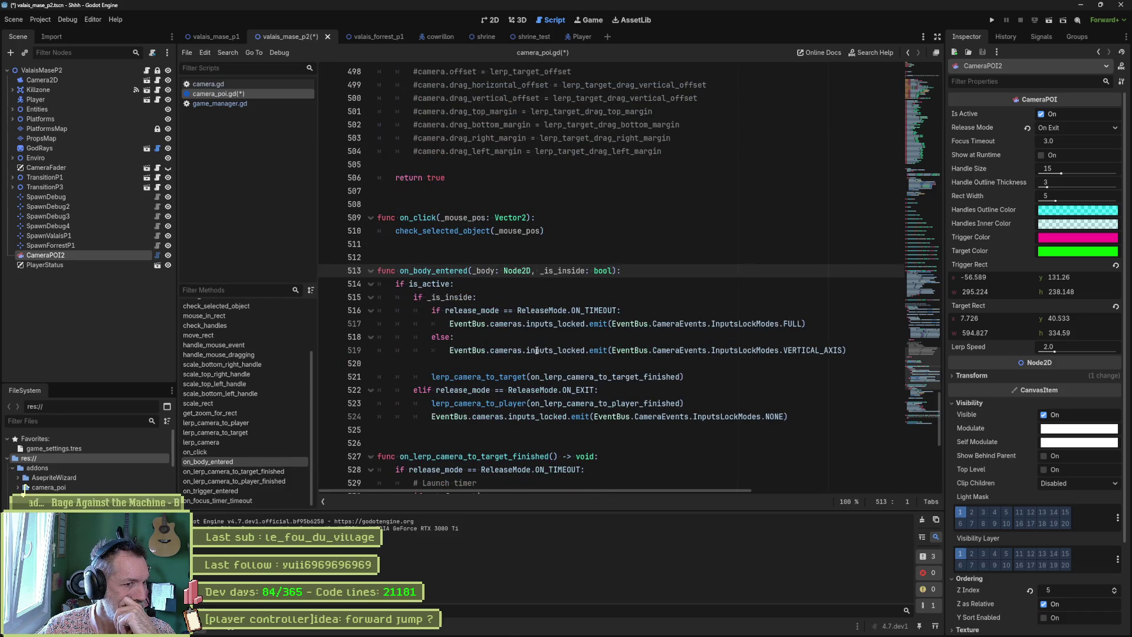
pyautogui.click(541, 324)
pyautogui.keyDown('shift'); pyautogui.click(625, 323); pyautogui.keyUp('shift')
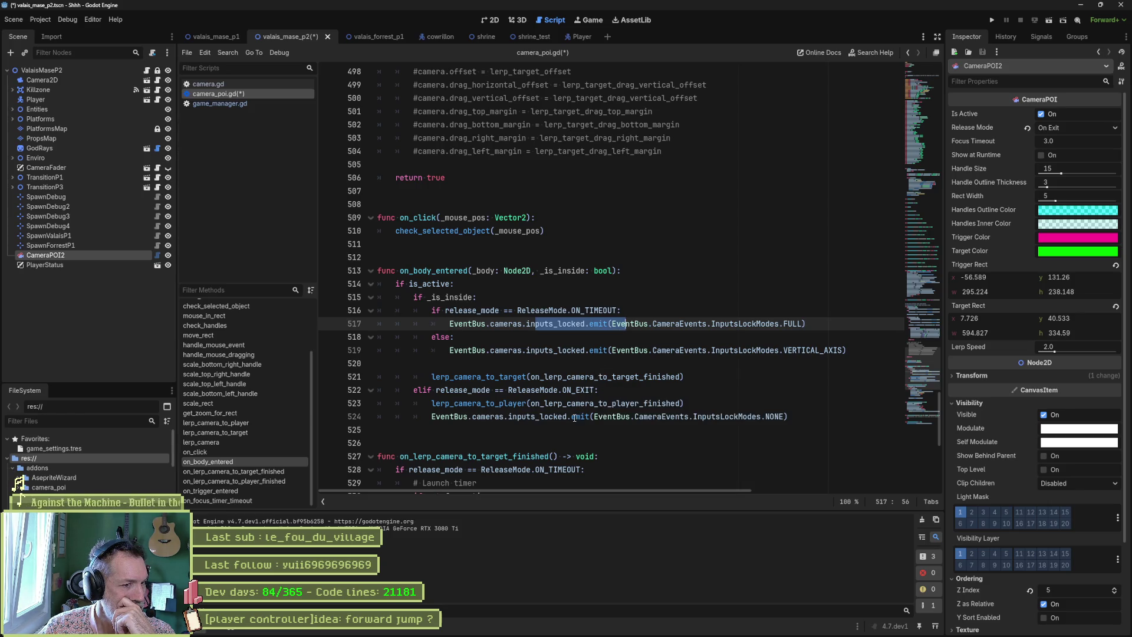
pyautogui.click(515, 377)
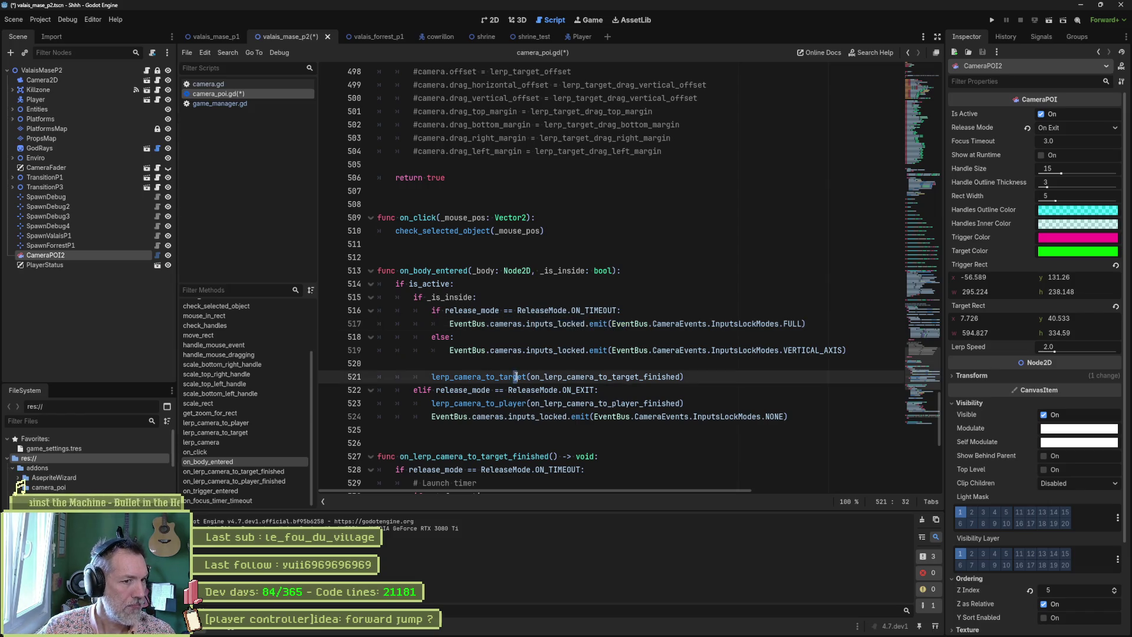
pyautogui.keyDown('ctrl'); pyautogui.click(515, 376); pyautogui.keyUp('ctrl')
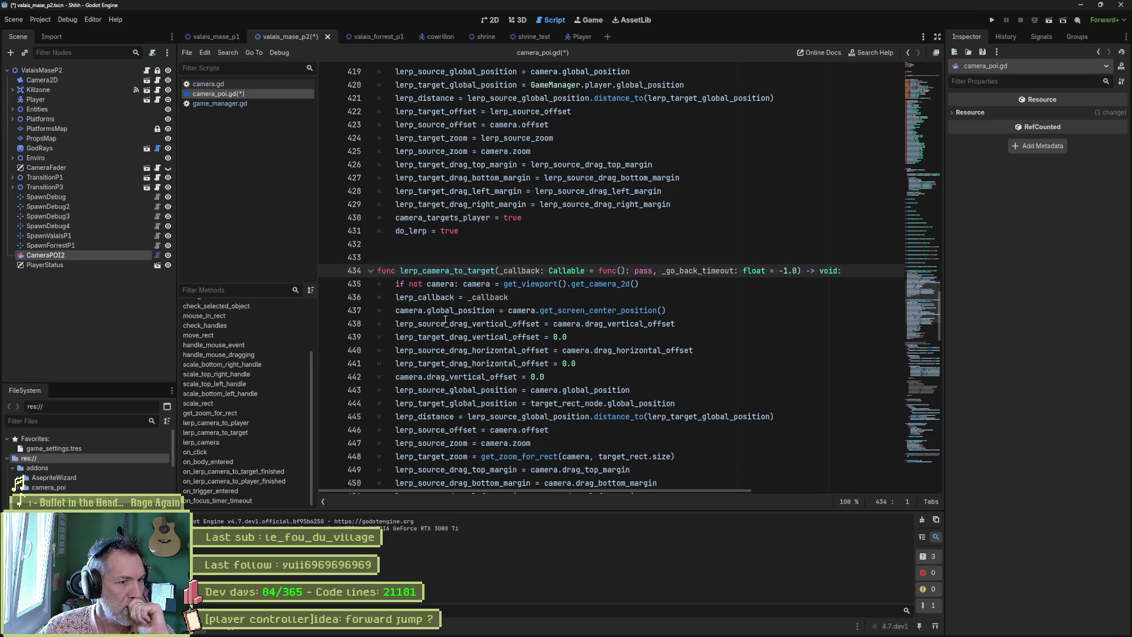
# - Highlight every use of camera in lerp_camera_to_target, review the function, and open camera.gd
pyautogui.doubleClick(409, 311)
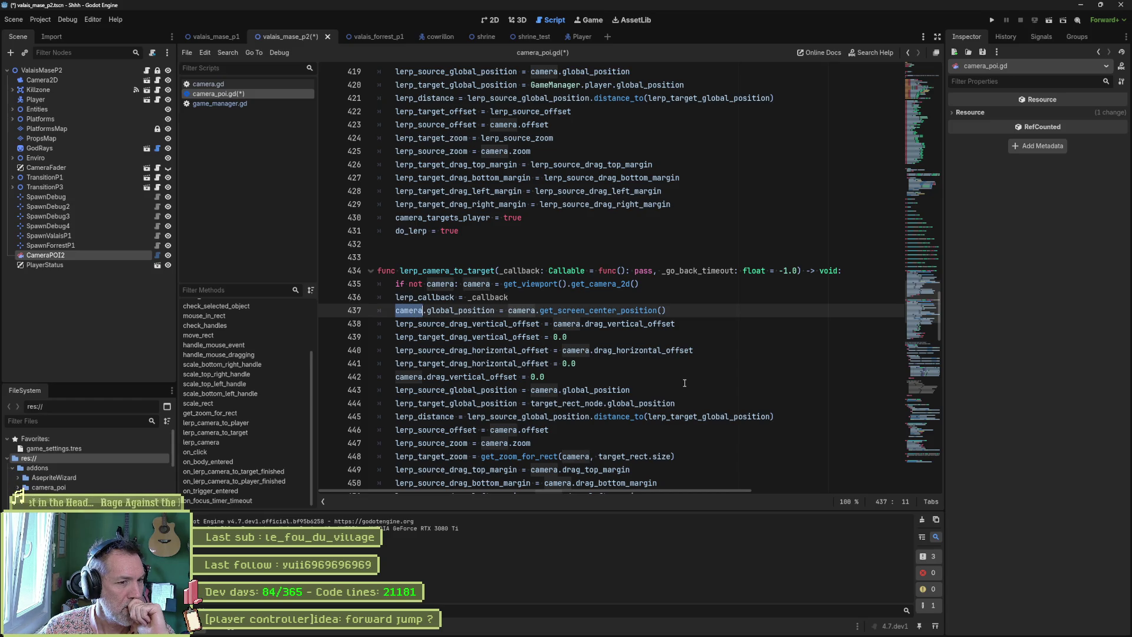
pyautogui.scroll(-3, 683, 385)
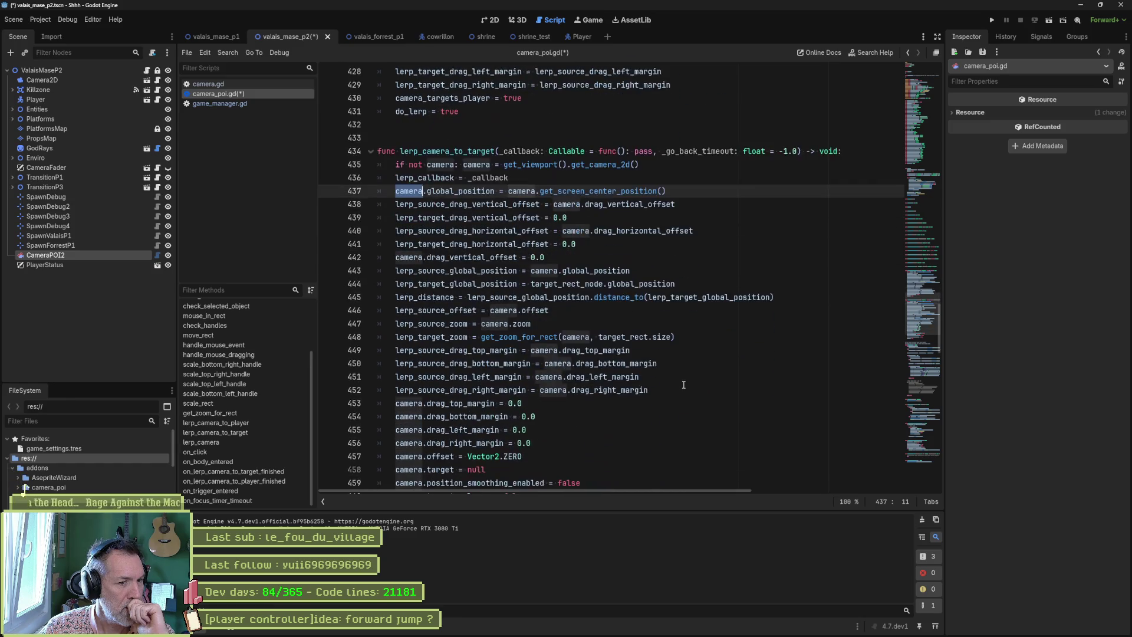
pyautogui.scroll(-2, 684, 384)
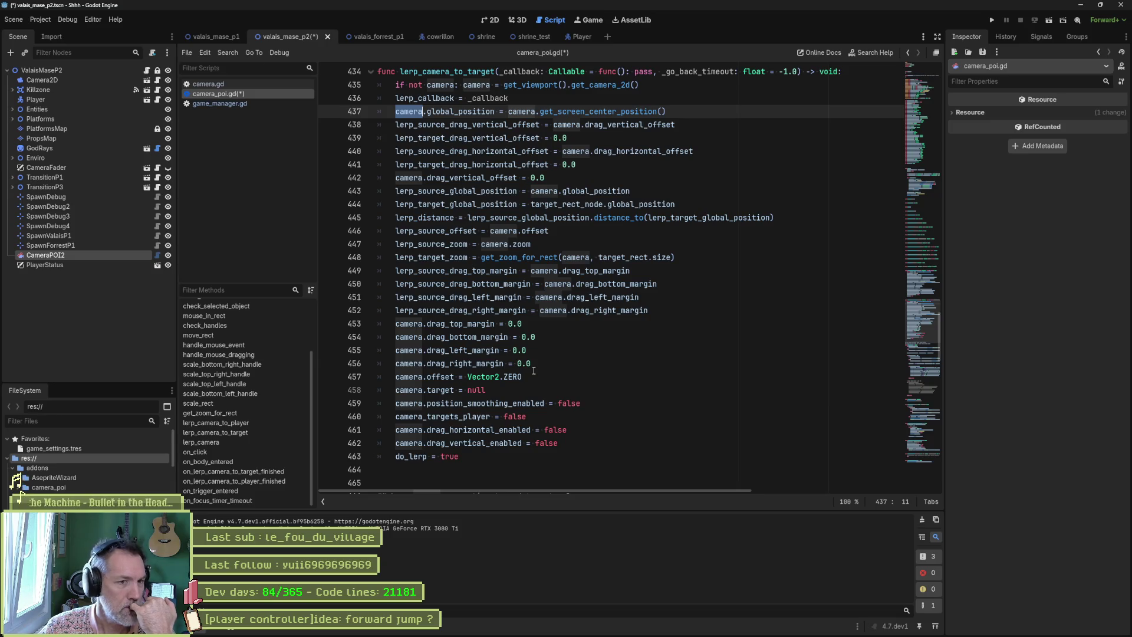
pyautogui.click(258, 86)
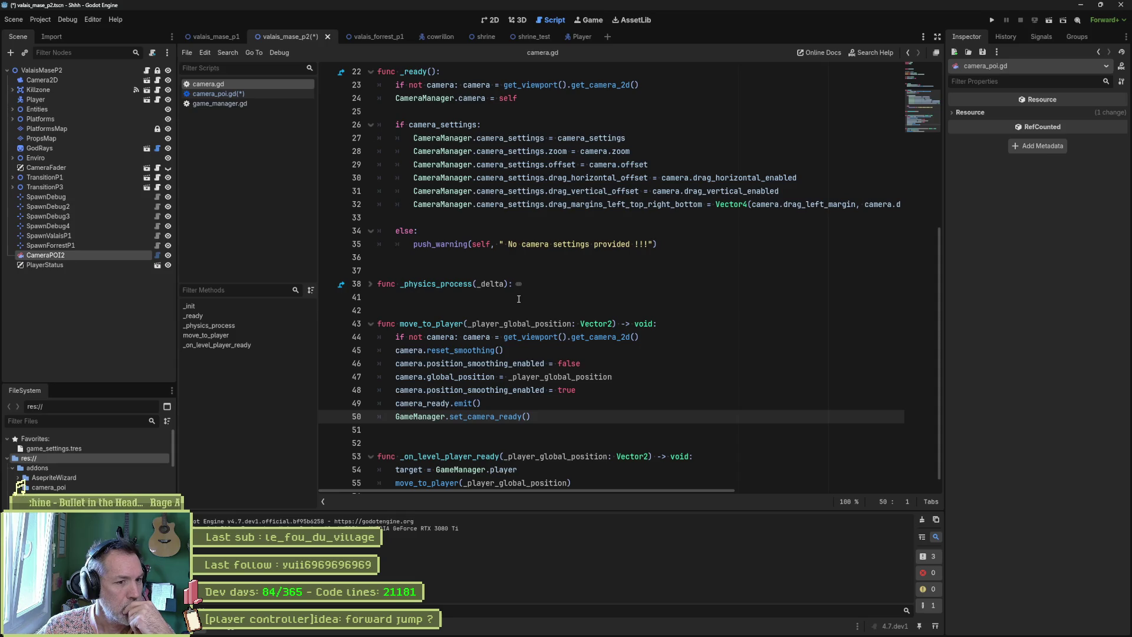
pyautogui.moveTo(527, 411); pyautogui.dragTo(590, 390)
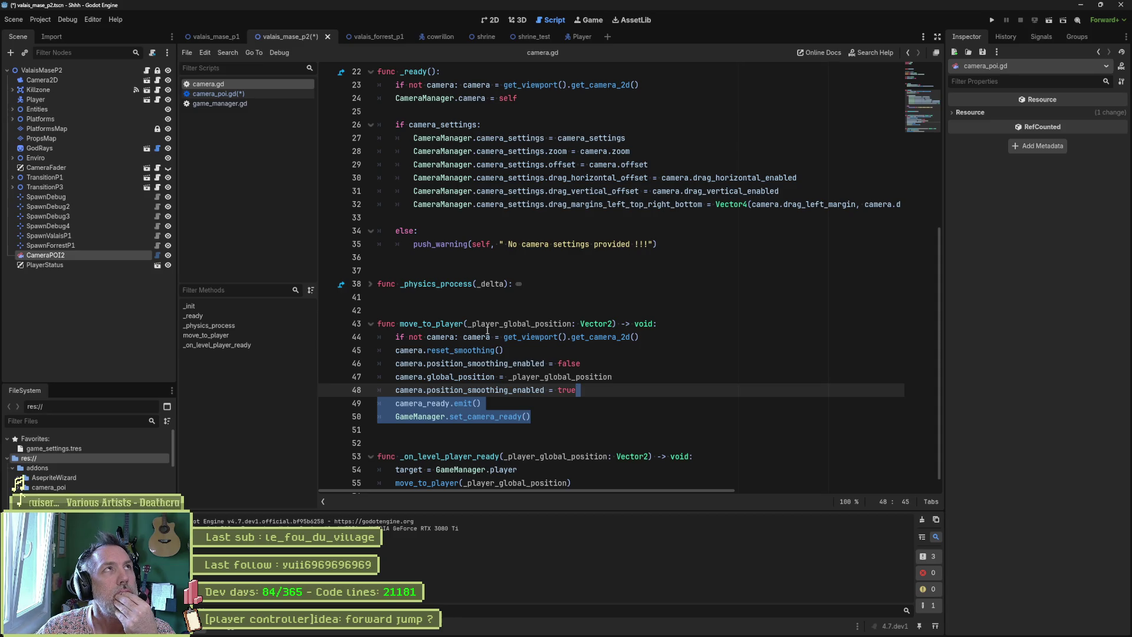
pyautogui.moveTo(505, 336)
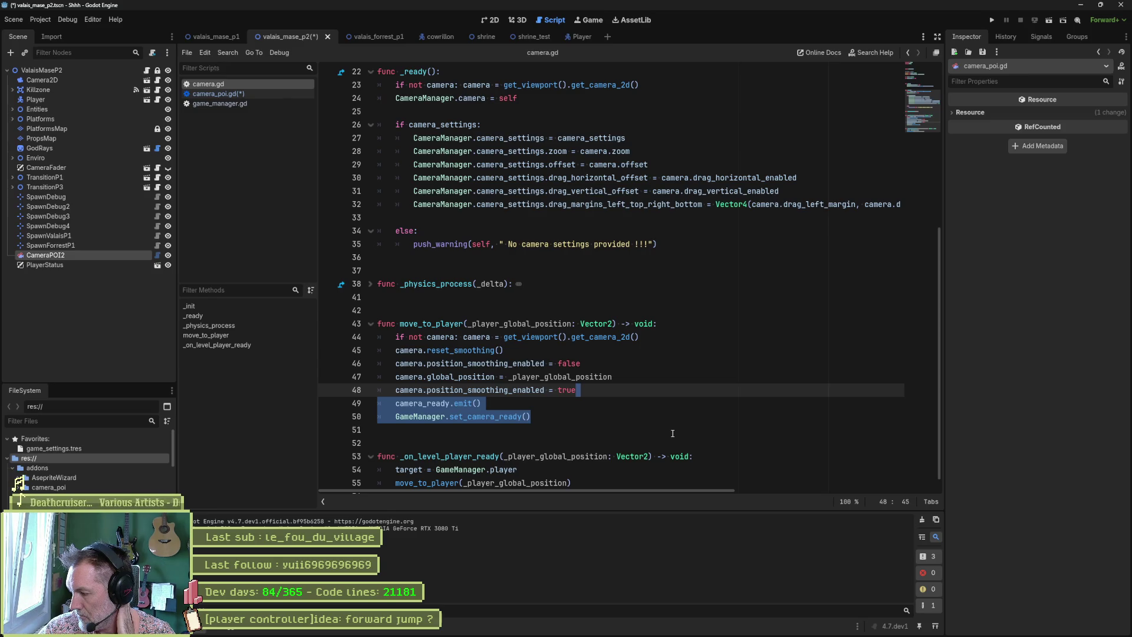
pyautogui.click(273, 97)
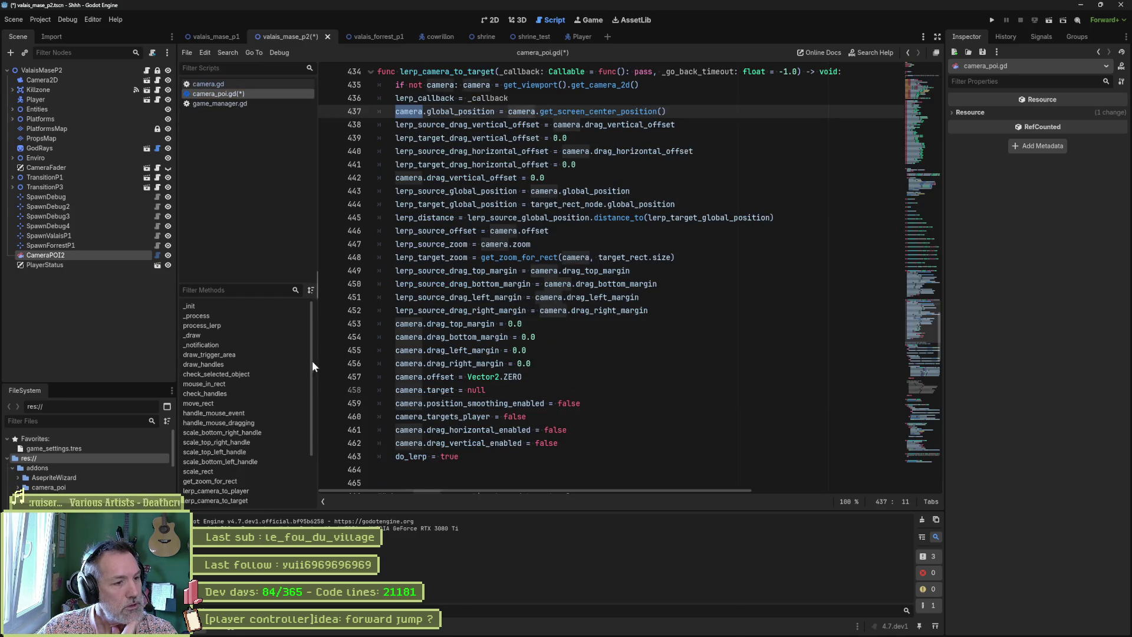
pyautogui.scroll(-3, 257, 448)
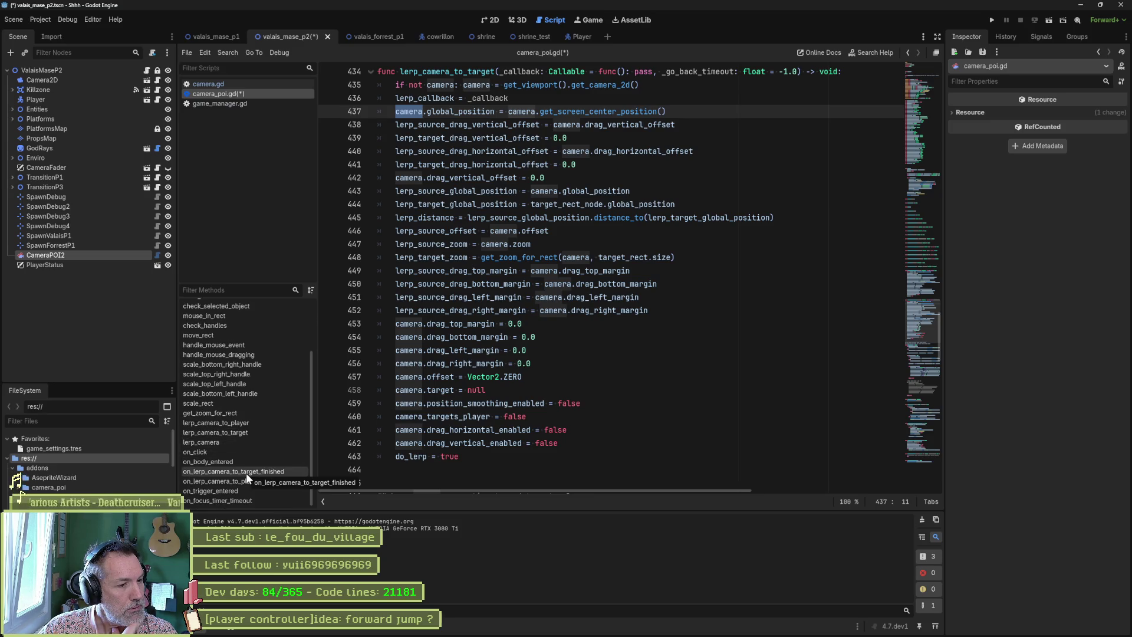
pyautogui.click(243, 461)
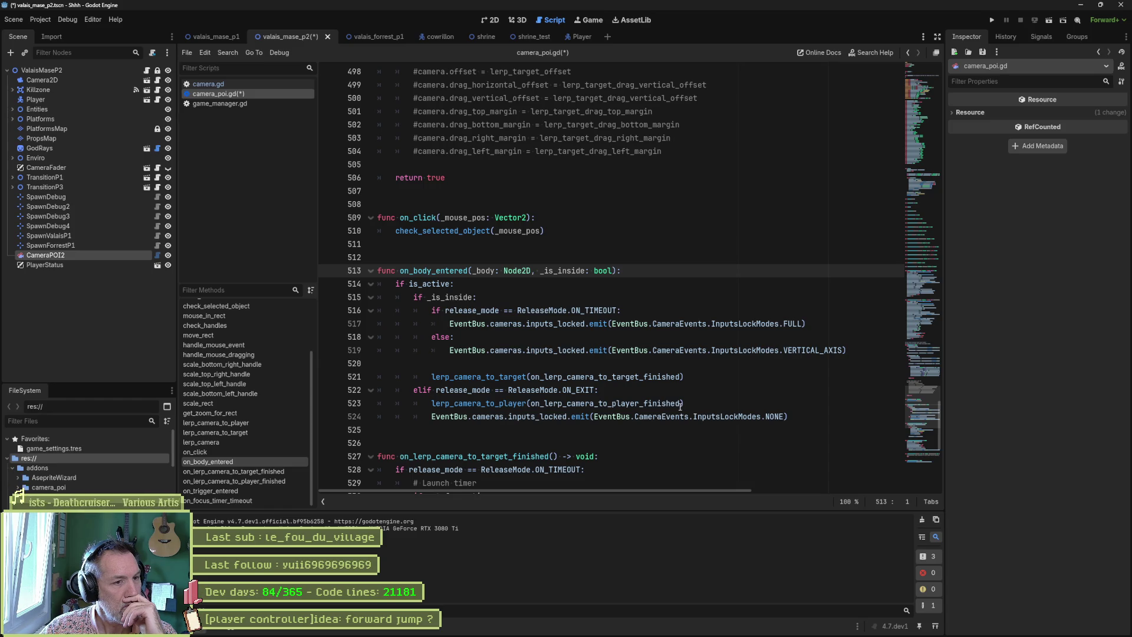
pyautogui.moveTo(681, 406)
pyautogui.click(800, 390)
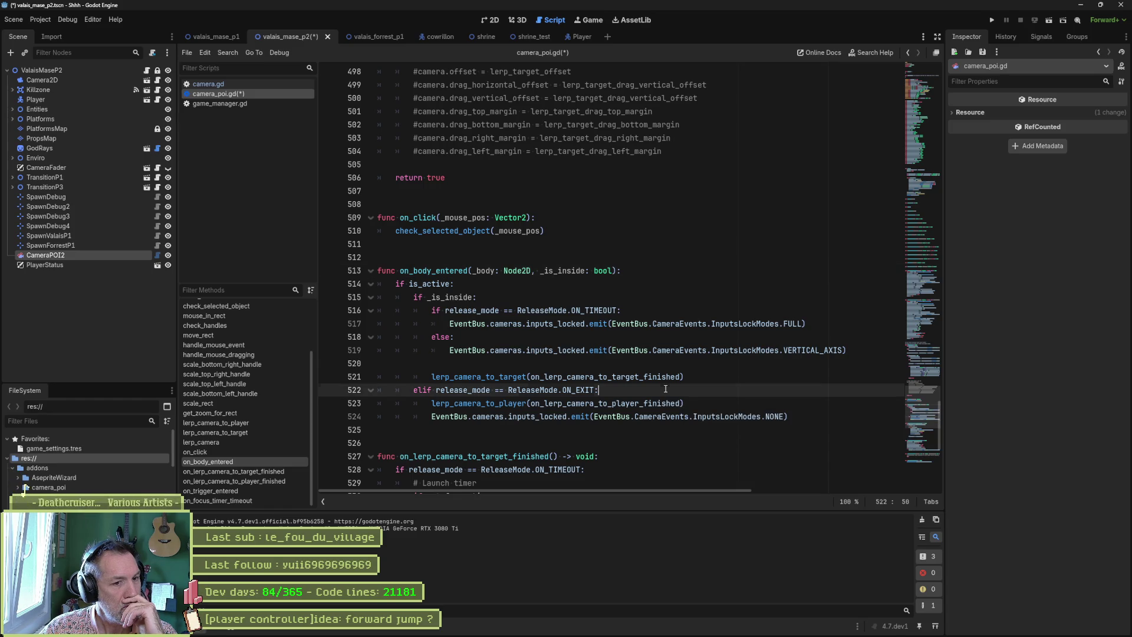
pyautogui.press('Down')
pyautogui.press('Down')
pyautogui.press('End')
pyautogui.hotkey('shift', 'Up')
pyautogui.hotkey('shift', 'Up')
pyautogui.hotkey('shift', 'Up')
pyautogui.hotkey('shift', 'Up')
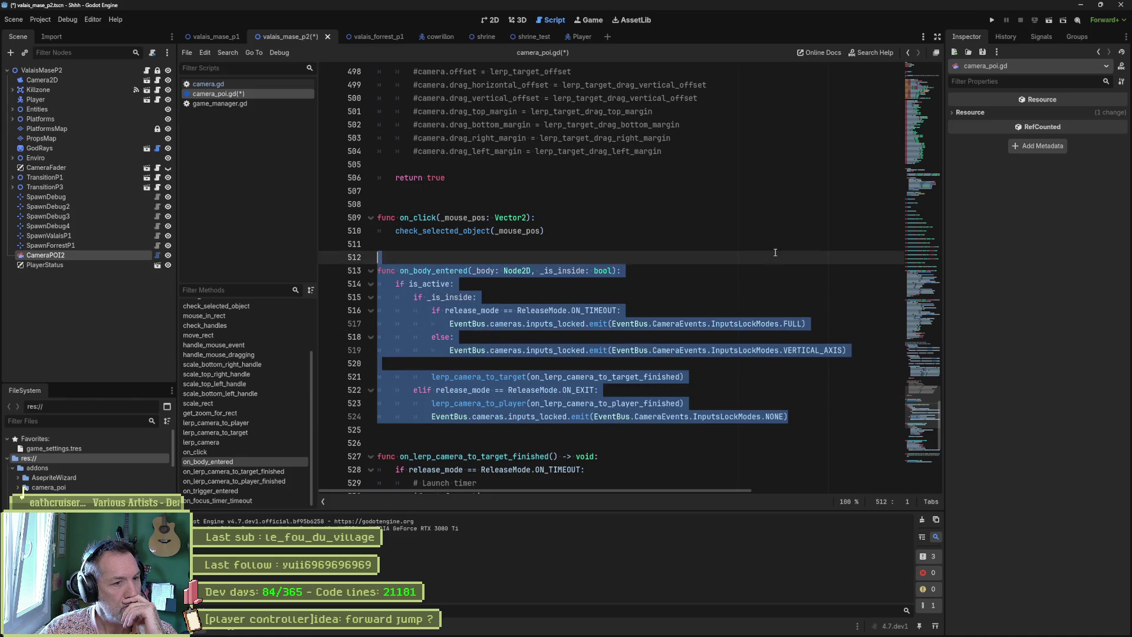
pyautogui.click(758, 336)
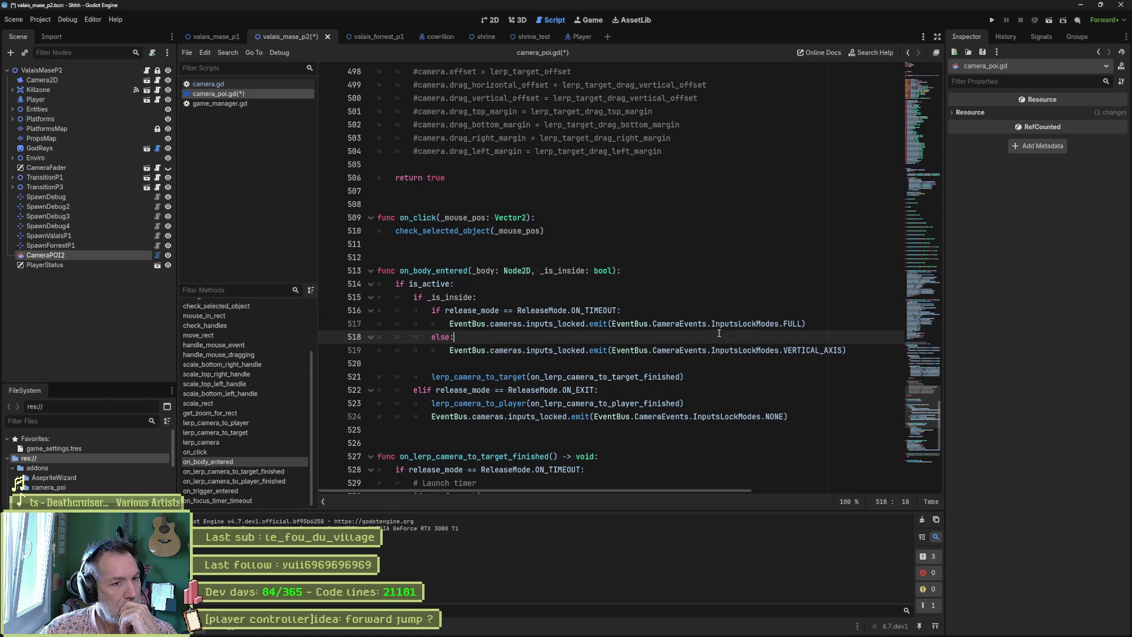
pyautogui.moveTo(450, 323); pyautogui.dragTo(522, 324)
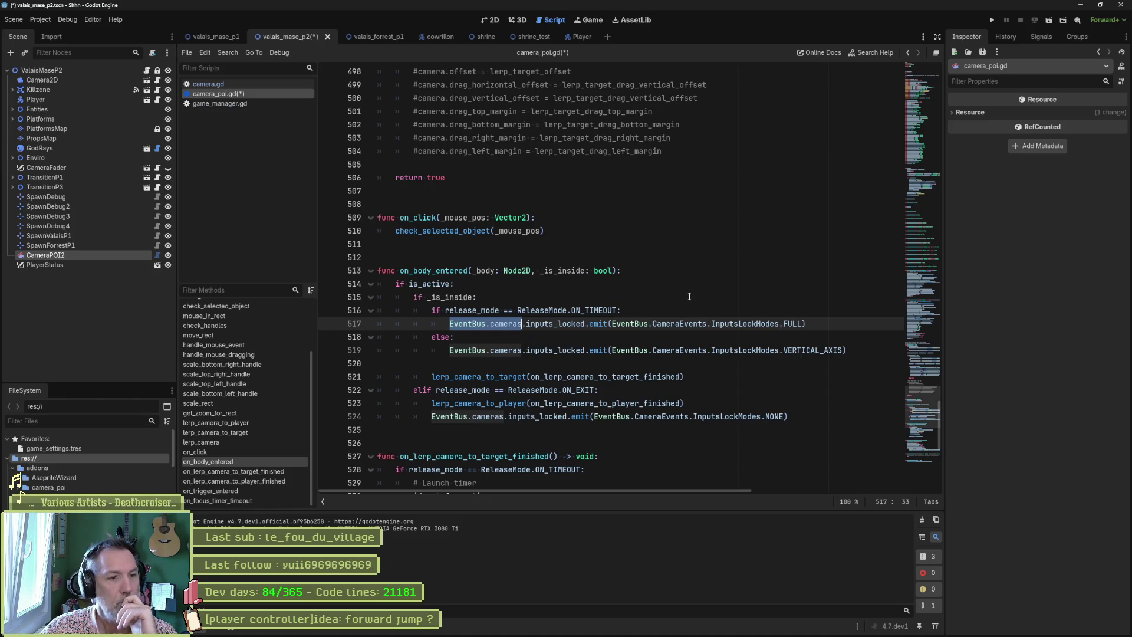
pyautogui.click(234, 86)
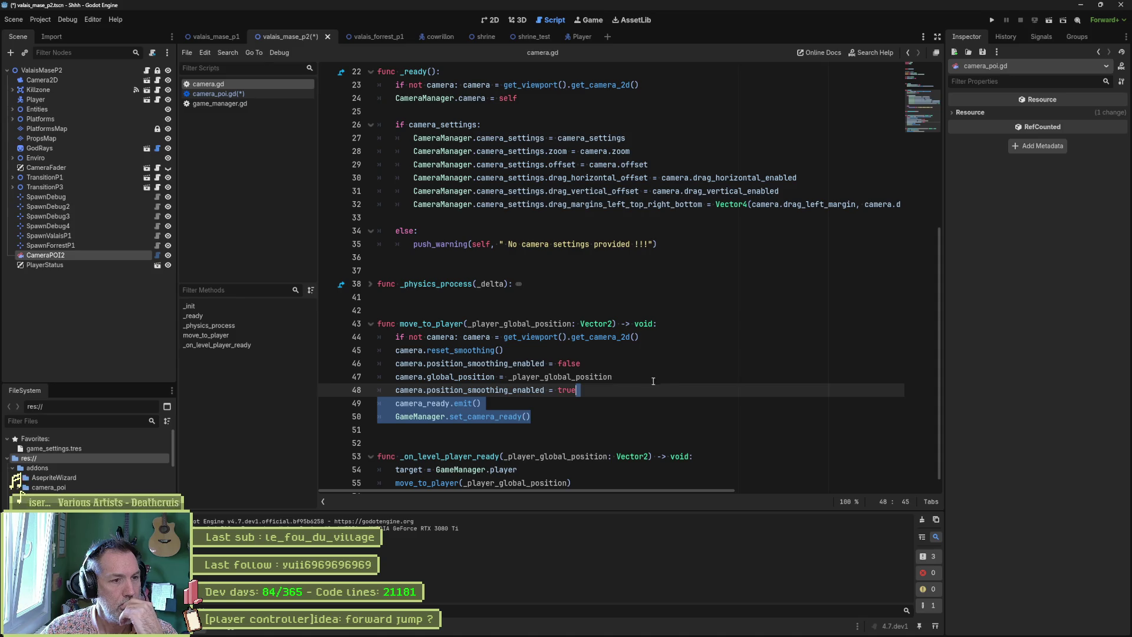
# - In camera_poi.gd, add EventBus.cameras.camera_poi.emit(true) under if _is_inside: on line 516
pyautogui.click(246, 95)
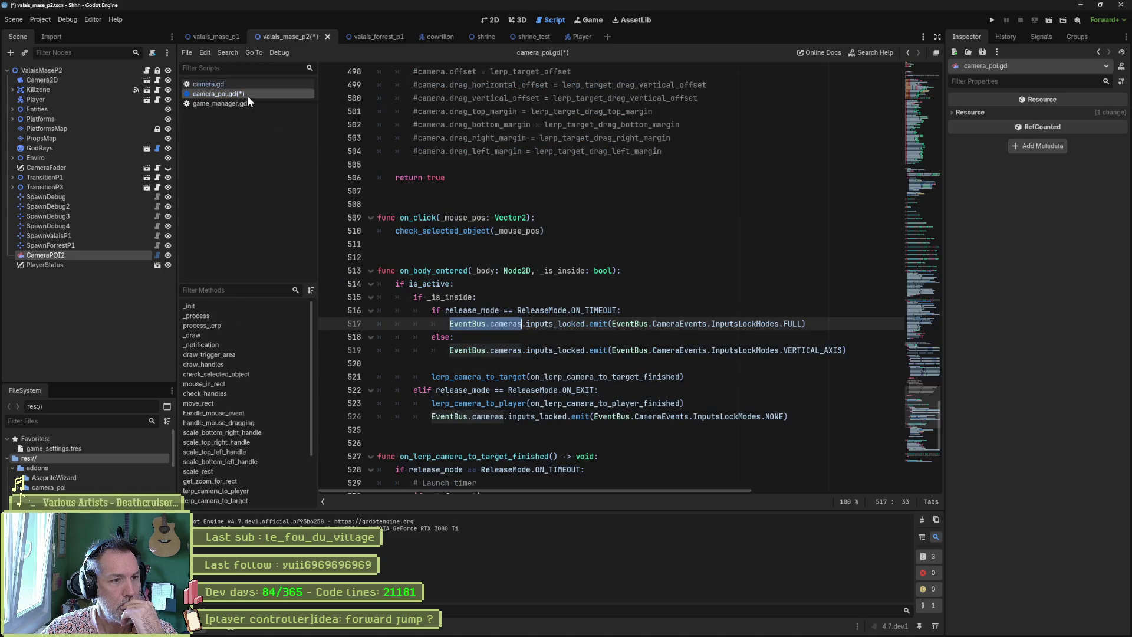
pyautogui.click(505, 298)
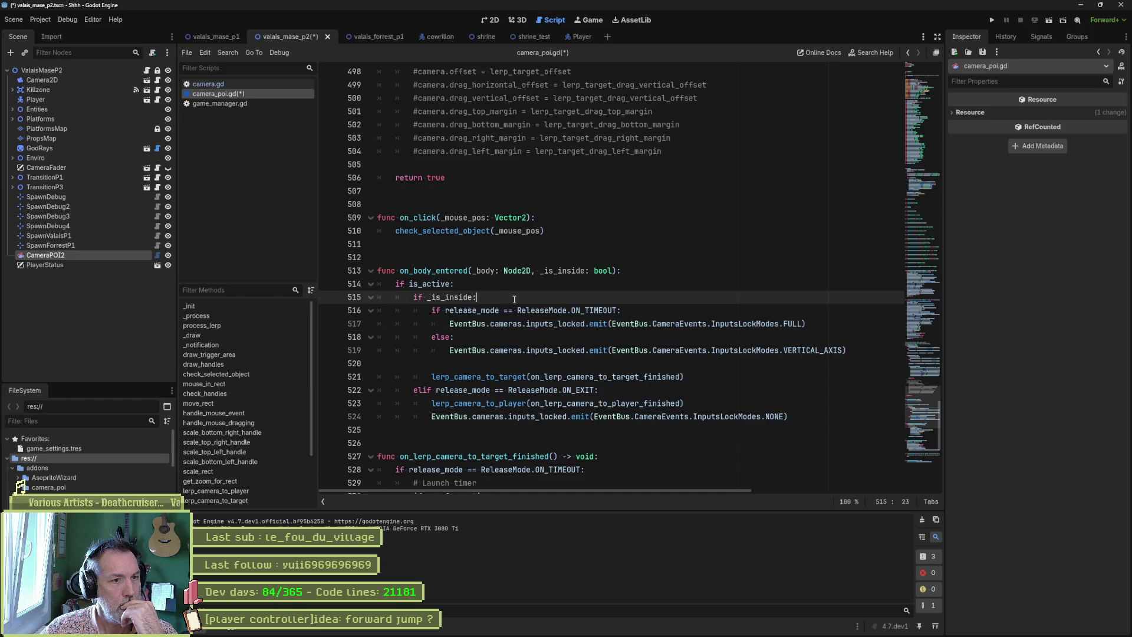
pyautogui.press('Return')
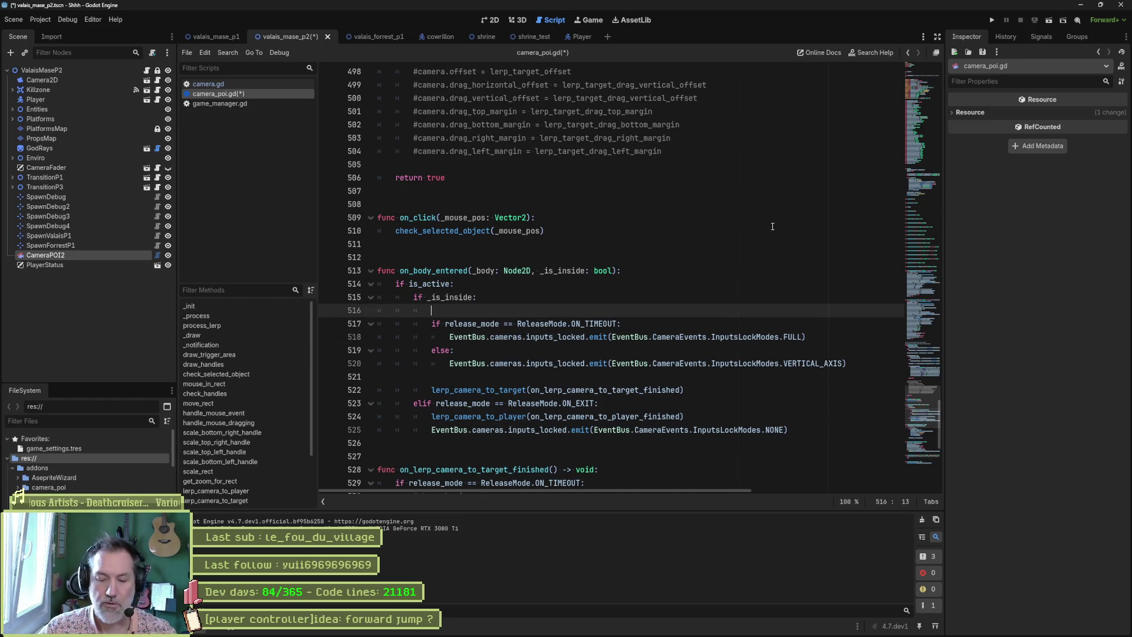
pyautogui.write('Event')
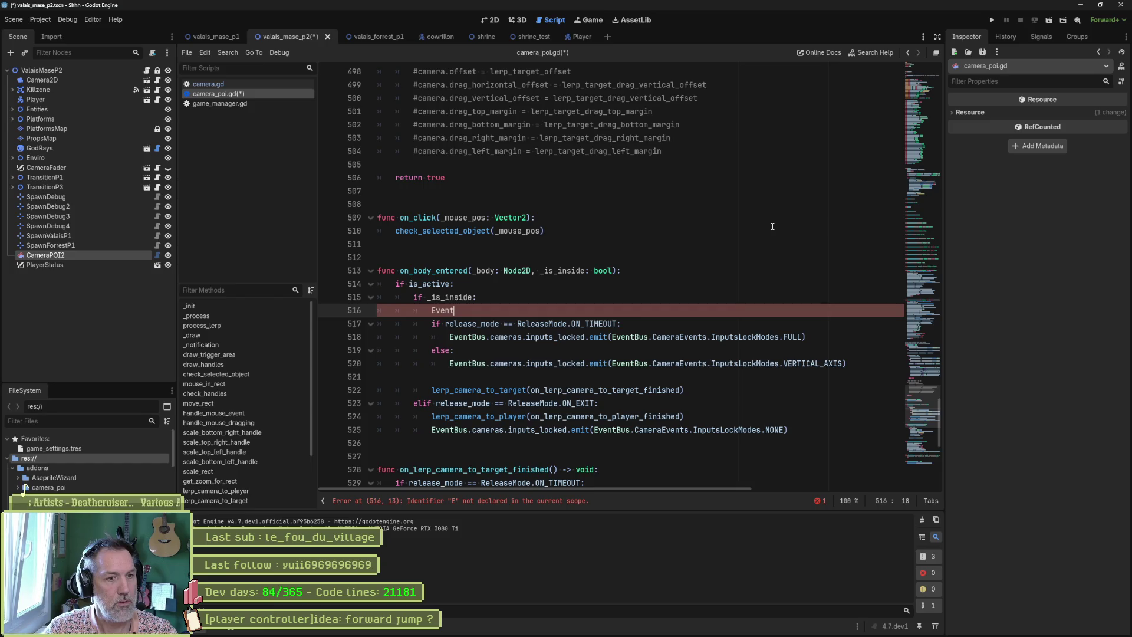
pyautogui.write('Bus.cameras')
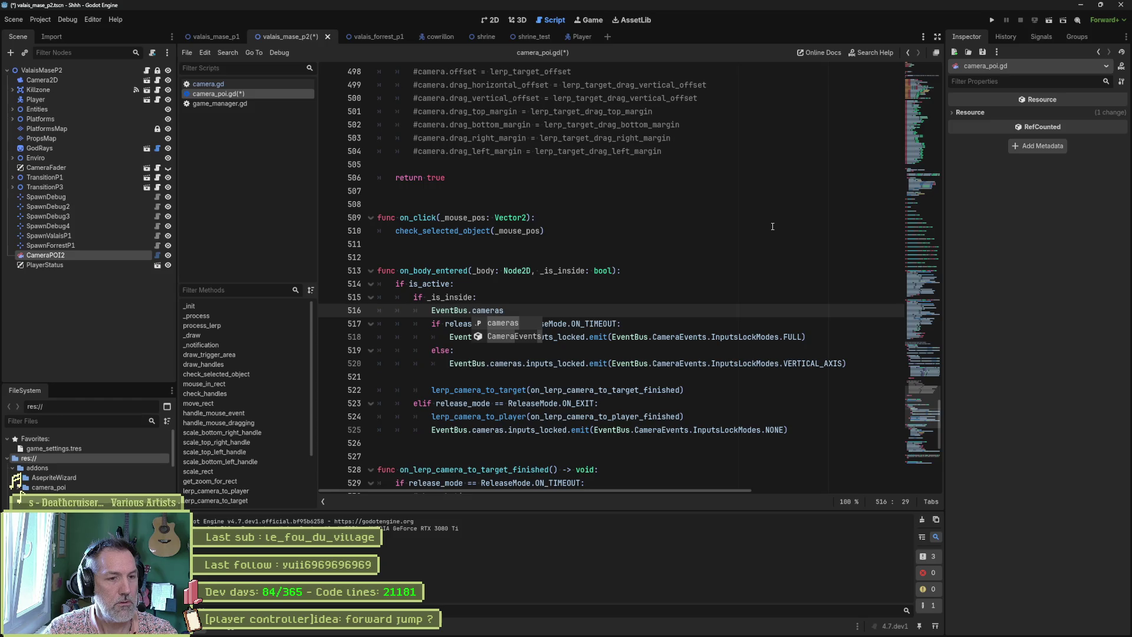
pyautogui.write('.')
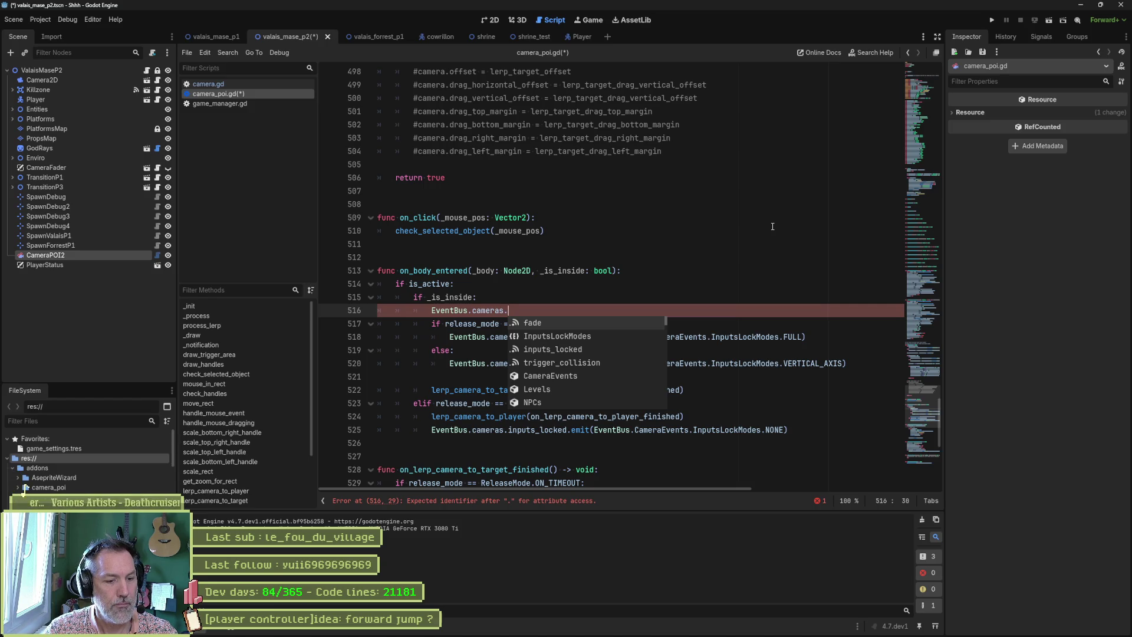
pyautogui.write('came')
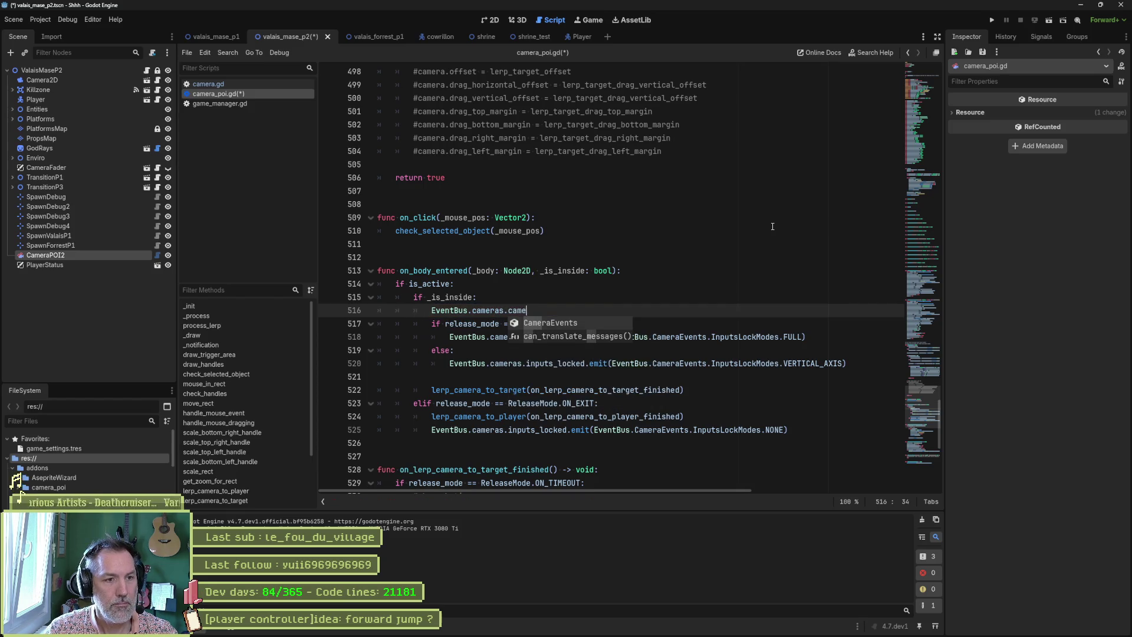
pyautogui.write('ra')
pyautogui.write('_poi(')
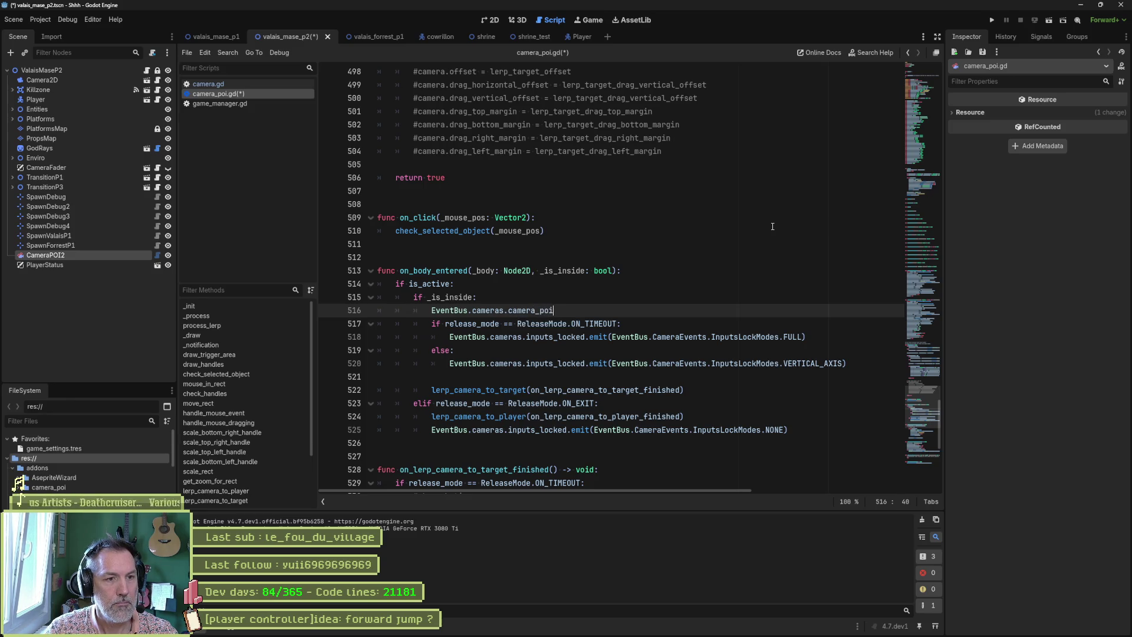
pyautogui.press('BackSpace')
pyautogui.write('.emit(true')
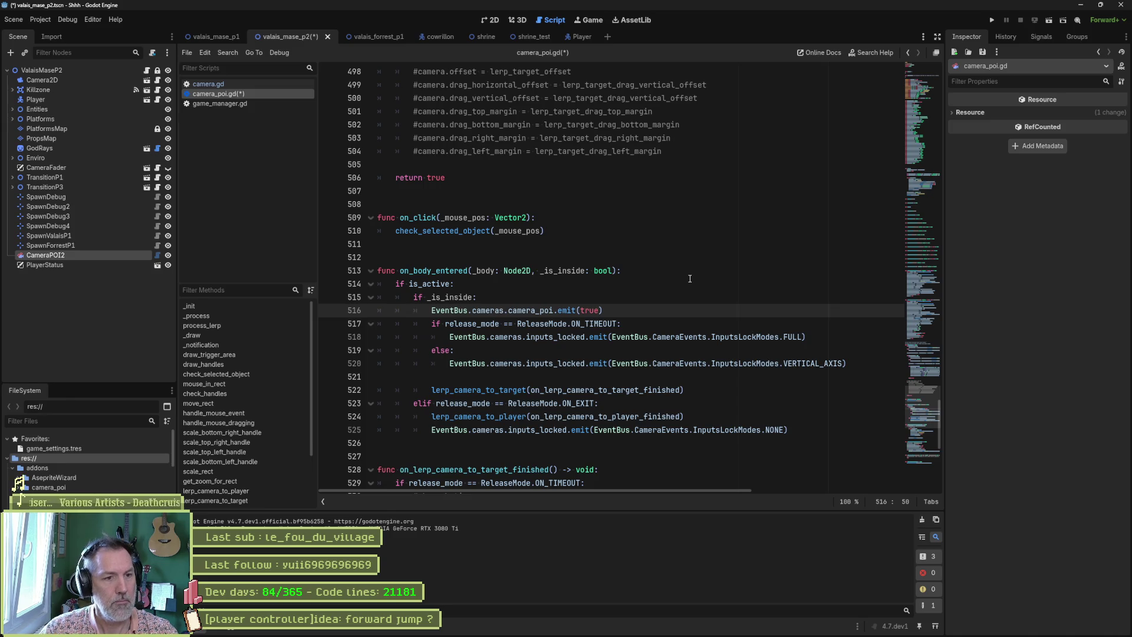
# - Jump from the cameras reference to its definition in event_bus.gd
pyautogui.doubleClick(523, 310)
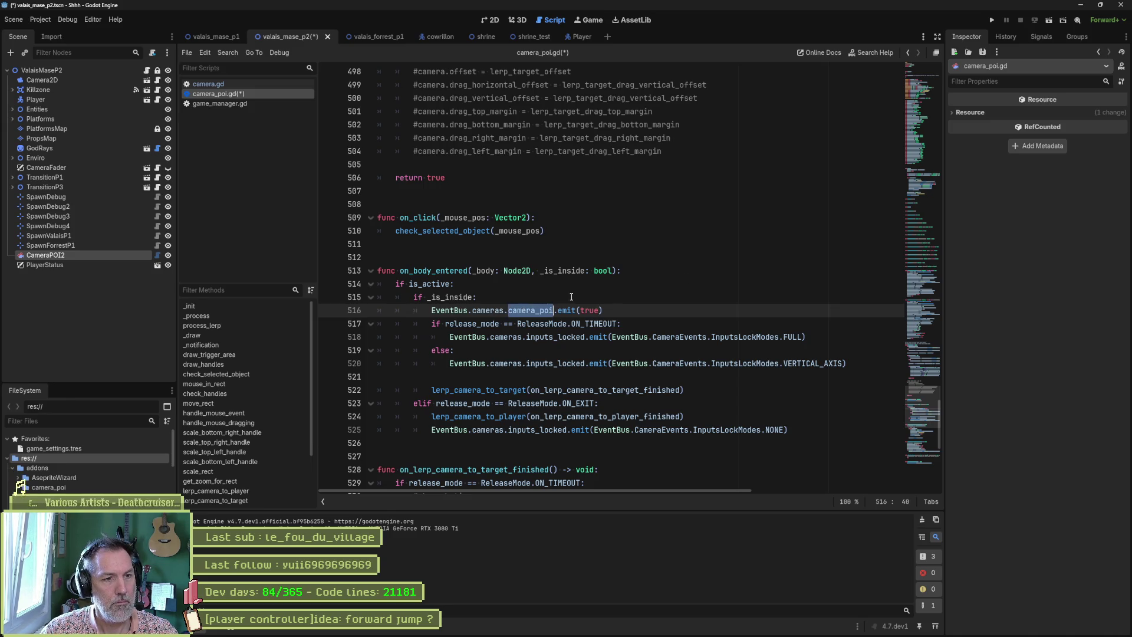
pyautogui.click(508, 339)
pyautogui.keyDown('ctrl'); pyautogui.click(508, 340); pyautogui.keyUp('ctrl')
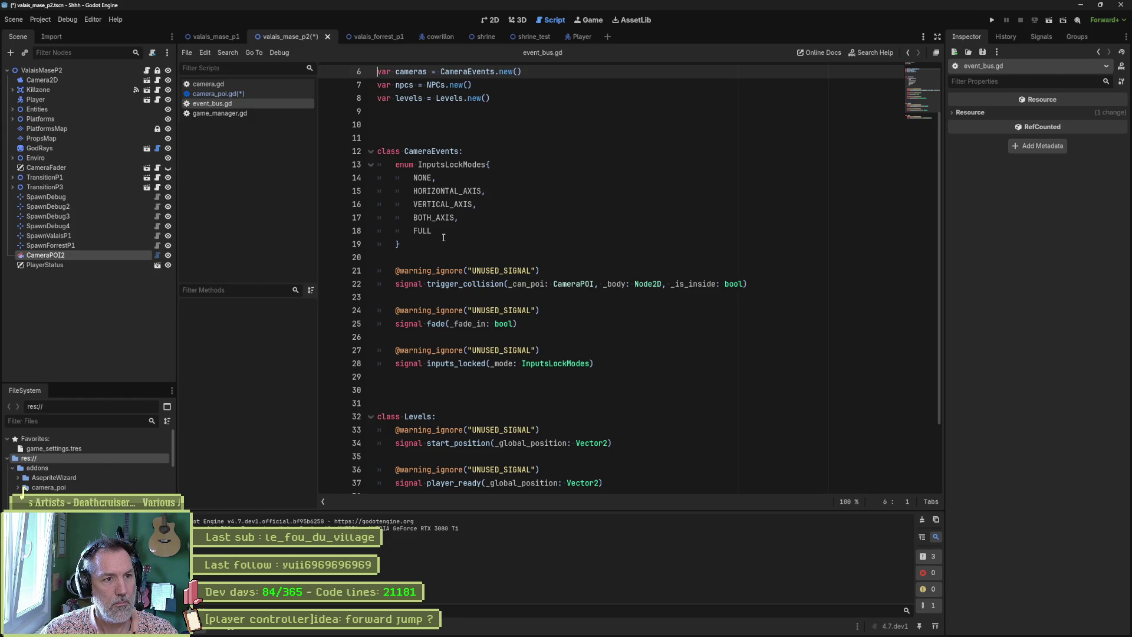
# - Add a bare camera_poi placeholder line after the inputs_locked signal in CameraEvents
pyautogui.moveTo(447, 177); pyautogui.dragTo(445, 241)
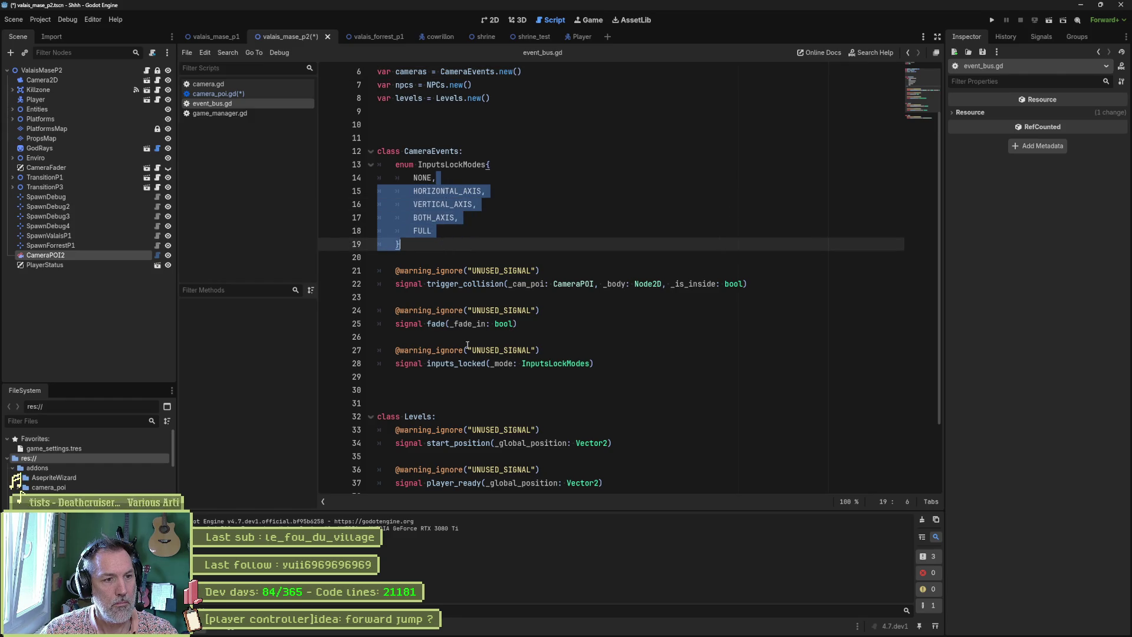
pyautogui.moveTo(596, 363)
pyautogui.mouseDown()
pyautogui.moveTo(590, 324)
pyautogui.moveTo(590, 350)
pyautogui.moveTo(606, 321)
pyautogui.mouseUp()
pyautogui.click(595, 363)
pyautogui.press('Return')
pyautogui.press('Return')
pyautogui.write('camera_poi')
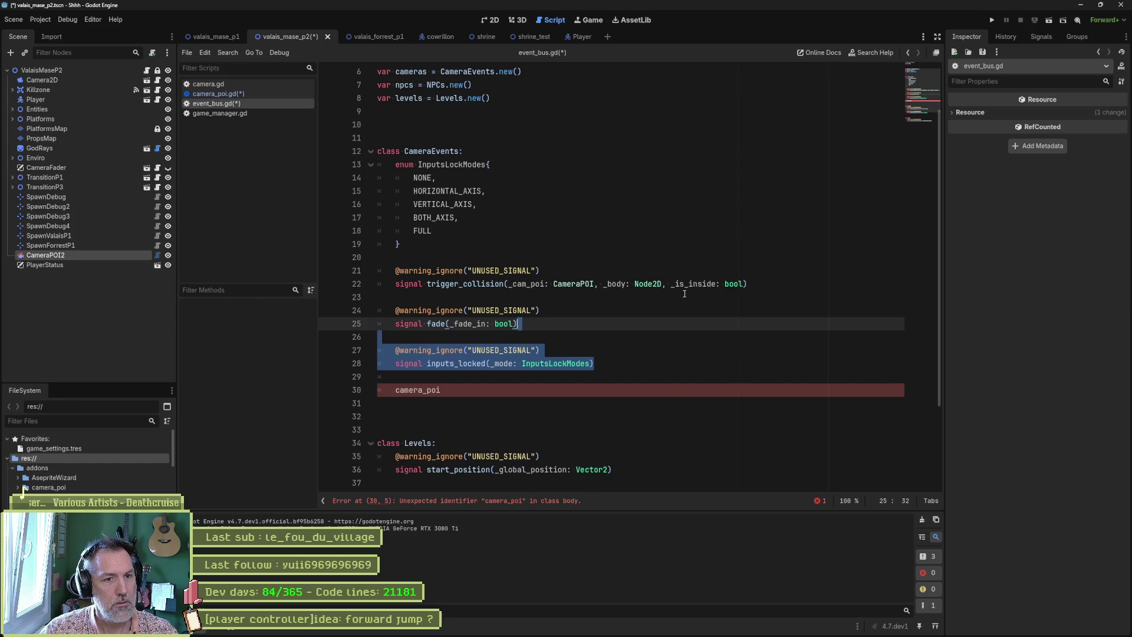
pyautogui.click(652, 340)
pyautogui.moveTo(682, 387); pyautogui.dragTo(617, 367)
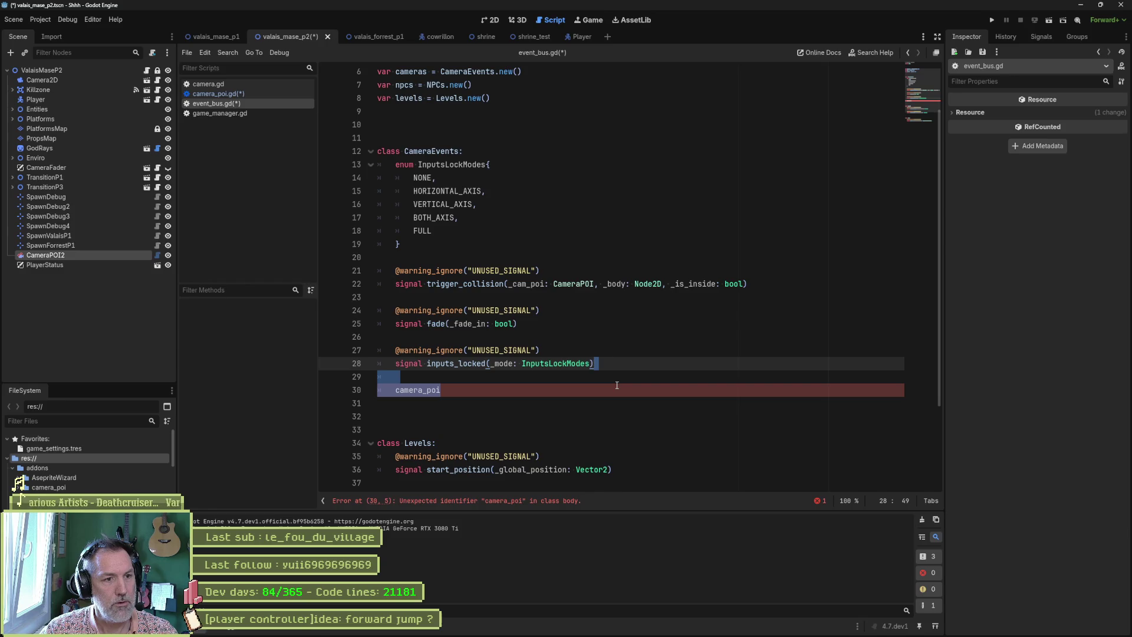
# - Search all project files for uses of trigger_collision
pyautogui.click(467, 284)
pyautogui.doubleClick(467, 283)
pyautogui.hotkey('ctrl', 'shift', 'f')
pyautogui.click(578, 358)
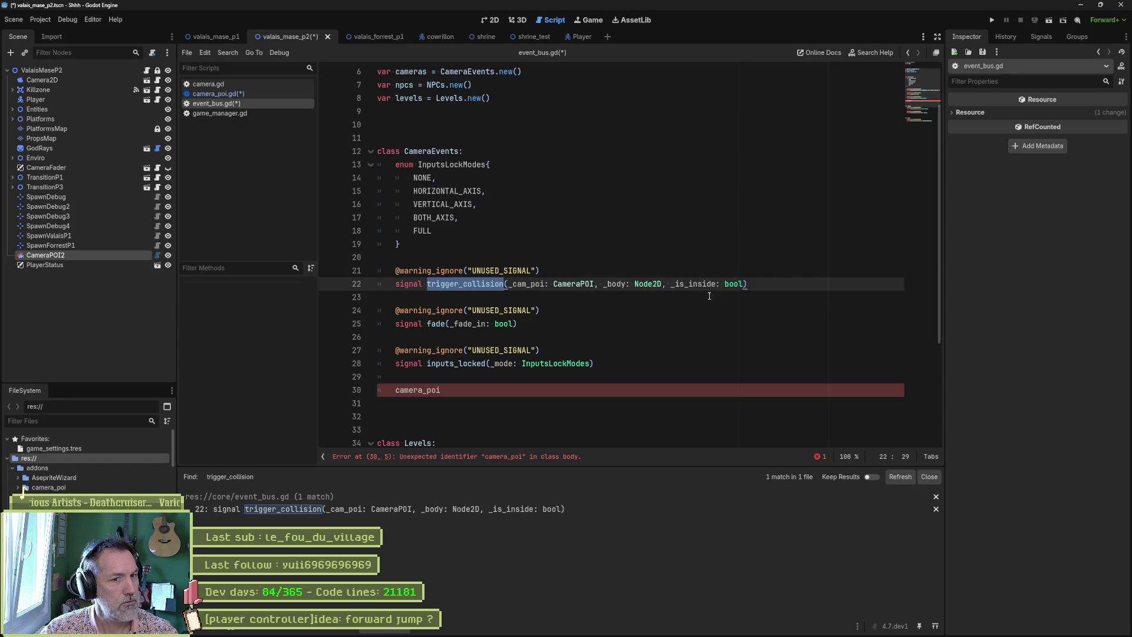
# - Copy the trigger_collision declaration below inputs_locked and comment out the original
pyautogui.press('End')
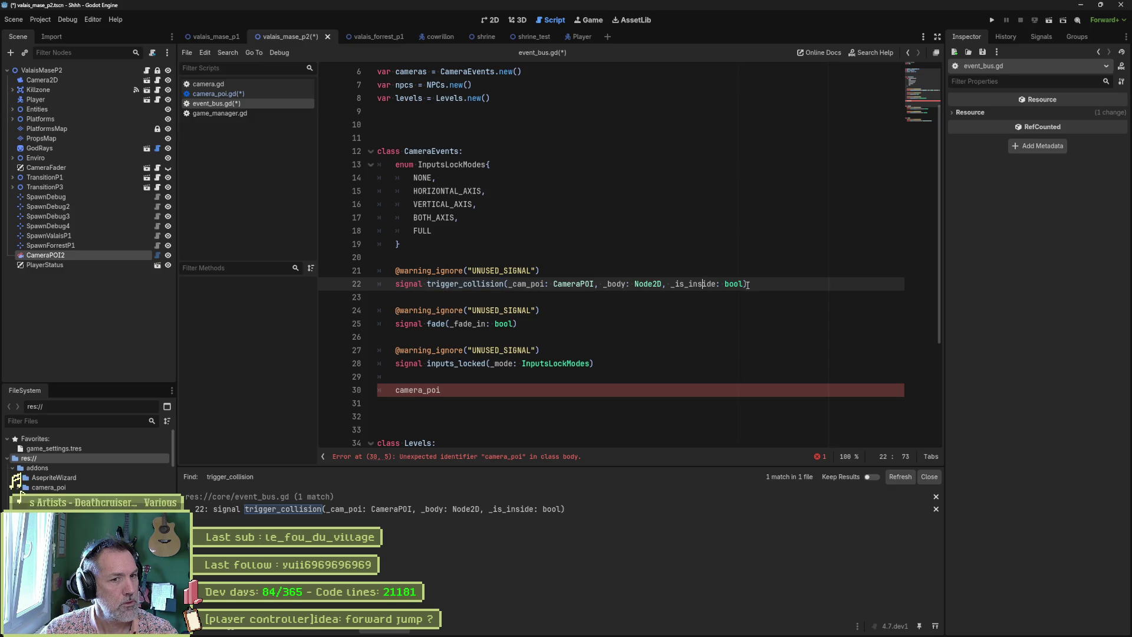
pyautogui.hotkey('shift', 'Up')
pyautogui.hotkey('shift', 'Up')
pyautogui.hotkey('ctrl', 'c')
pyautogui.click(641, 370)
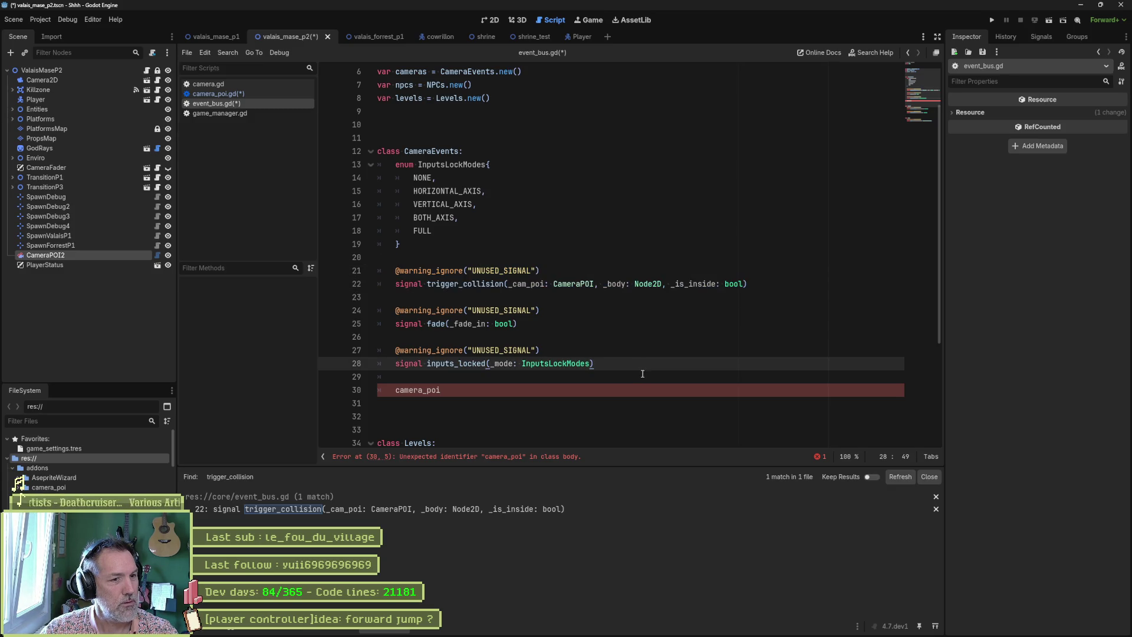
pyautogui.hotkey('ctrl', 'v')
pyautogui.press('Up')
pyautogui.press('Up')
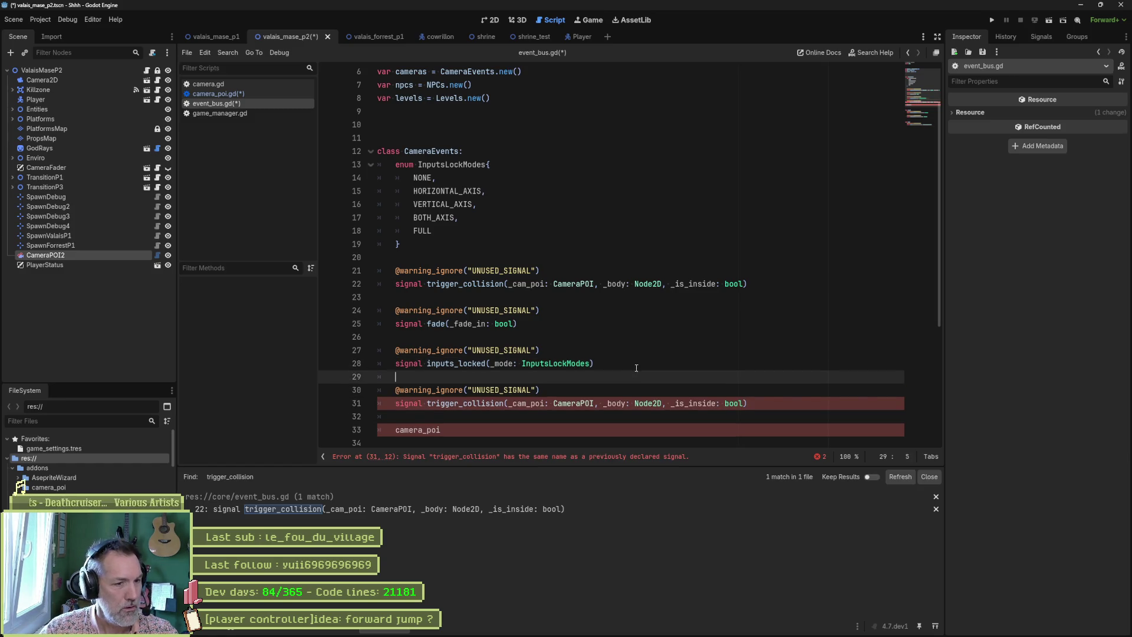
pyautogui.scroll(-1, 496, 377)
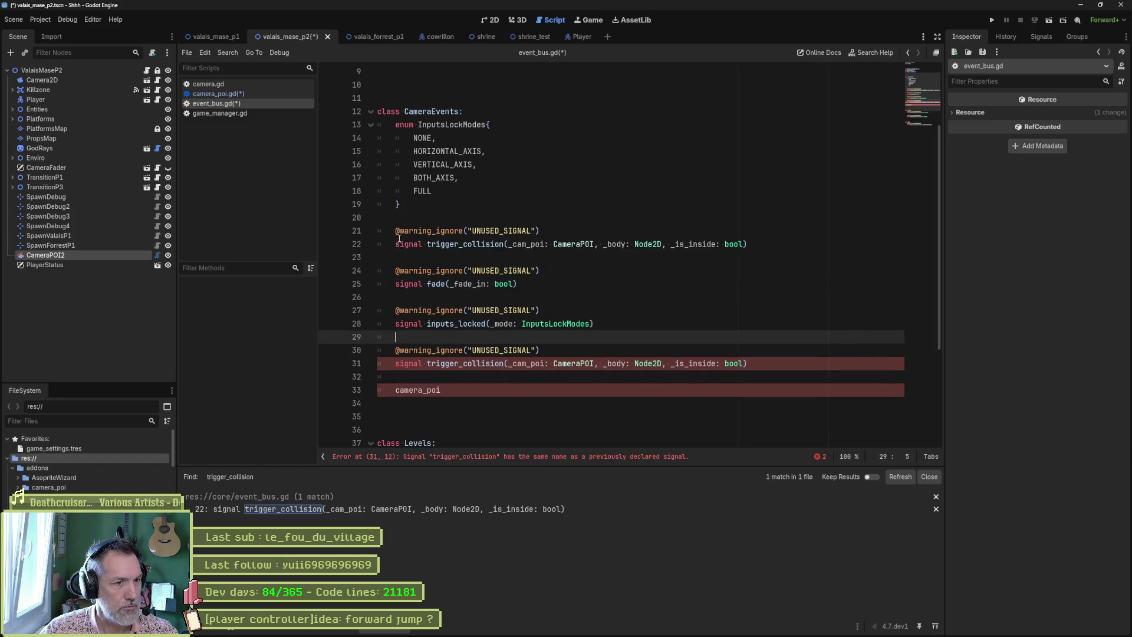
pyautogui.moveTo(418, 231); pyautogui.dragTo(428, 243)
pyautogui.hotkey('ctrl', 'k')
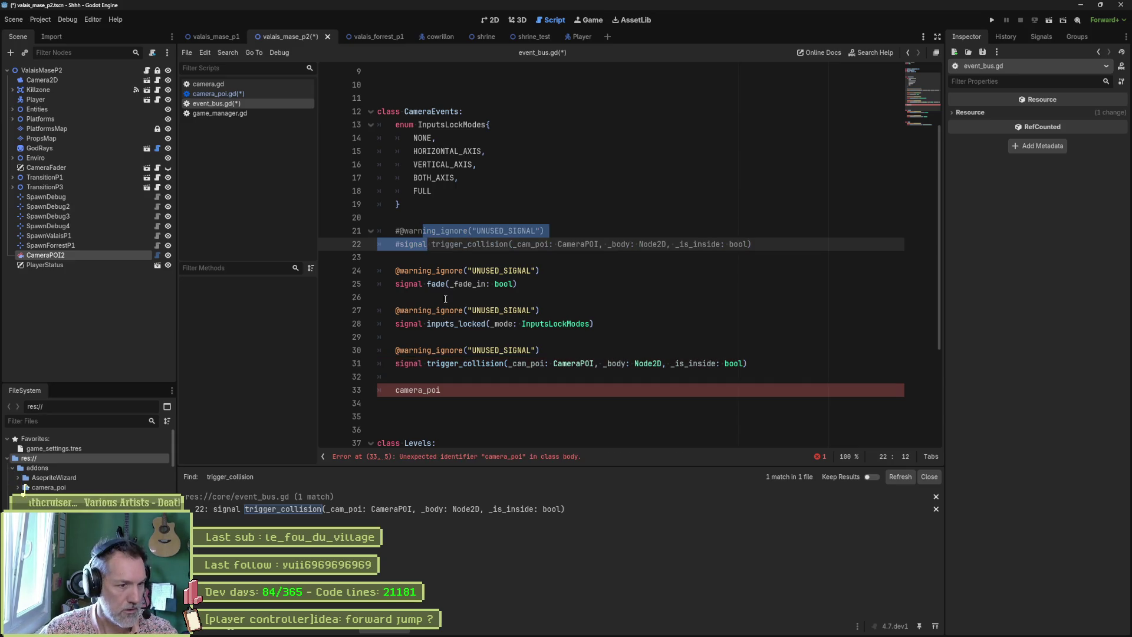
# - Rename the copied signal to camera_poi, keep only _is_inside: bool, and save event_bus.gd
pyautogui.doubleClick(436, 390)
pyautogui.hotkey('ctrl', 'x')
pyautogui.doubleClick(466, 364)
pyautogui.hotkey('ctrl', 'v')
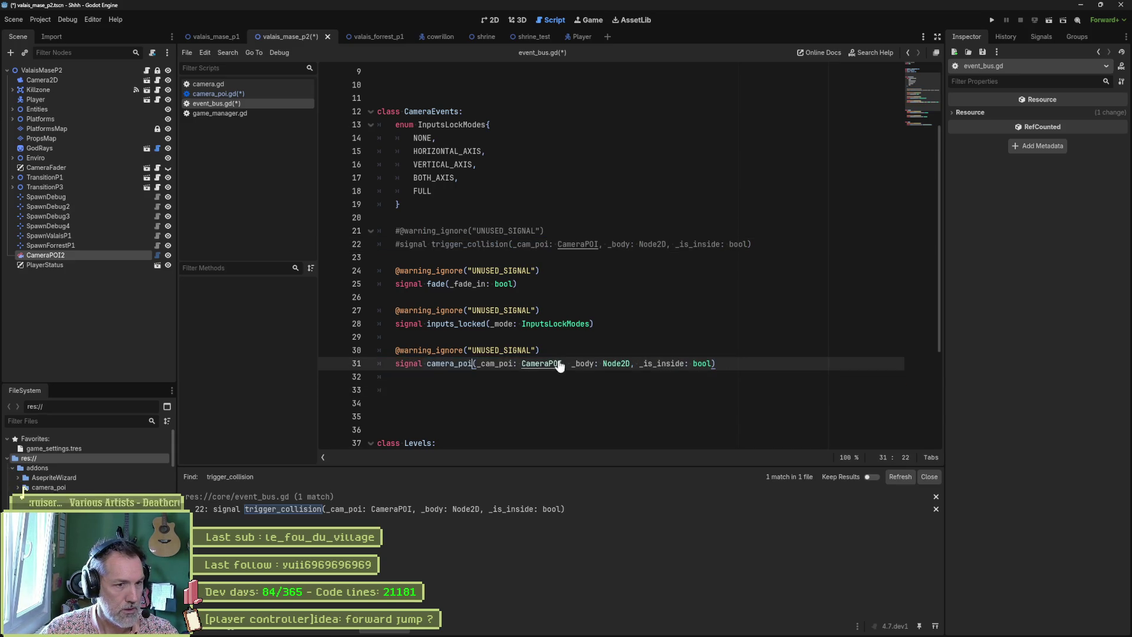
pyautogui.moveTo(476, 363); pyautogui.dragTo(639, 365)
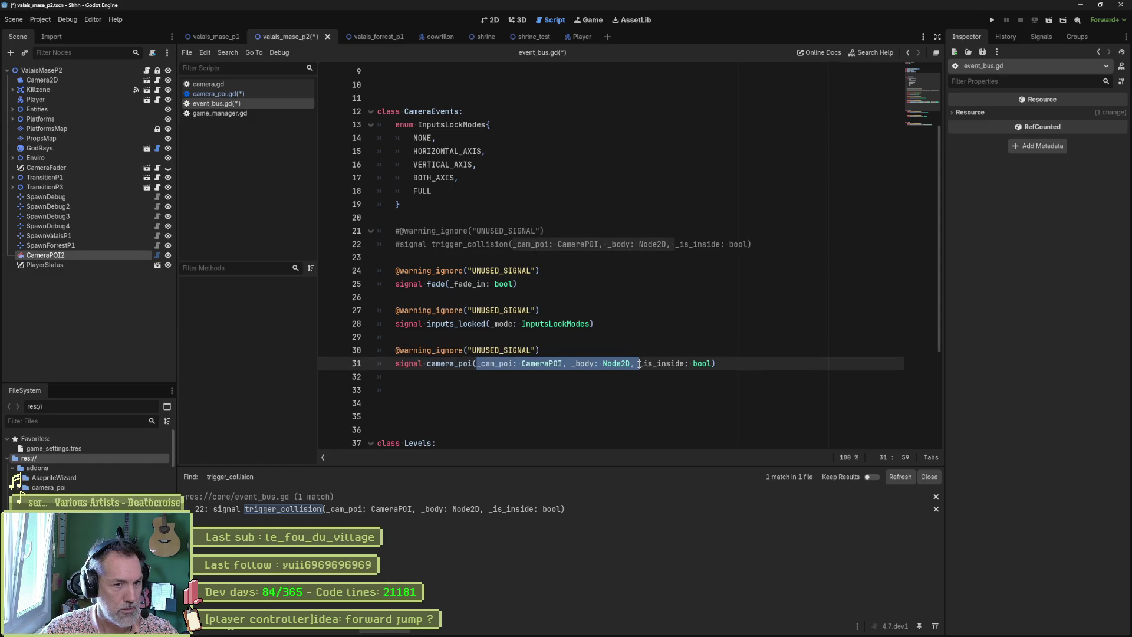
pyautogui.press('BackSpace')
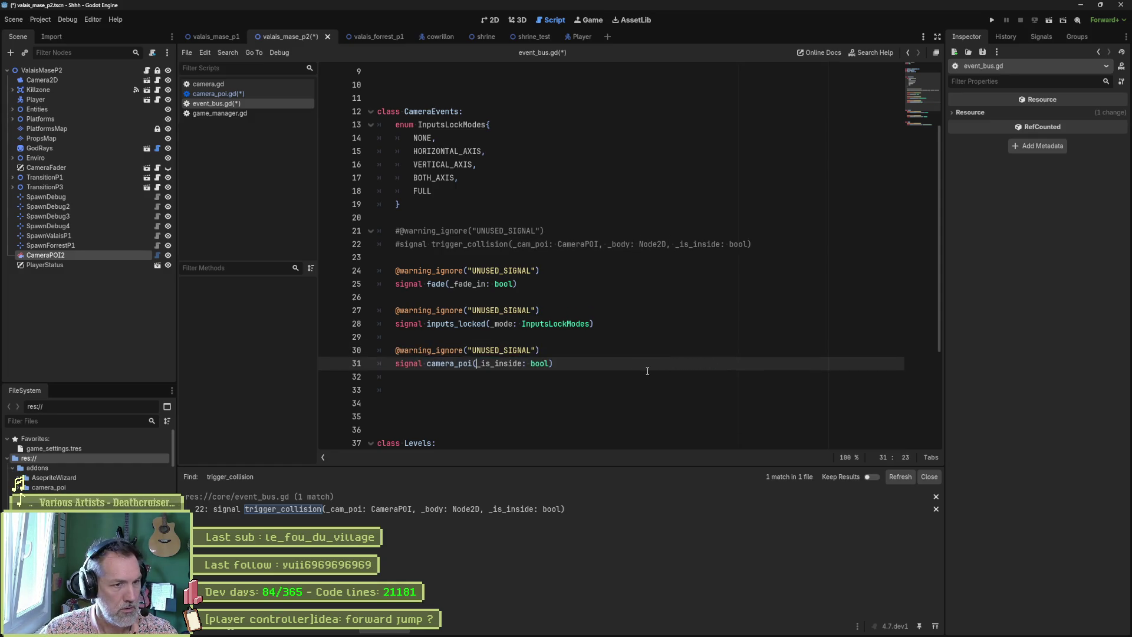
pyautogui.hotkey('ctrl', 's')
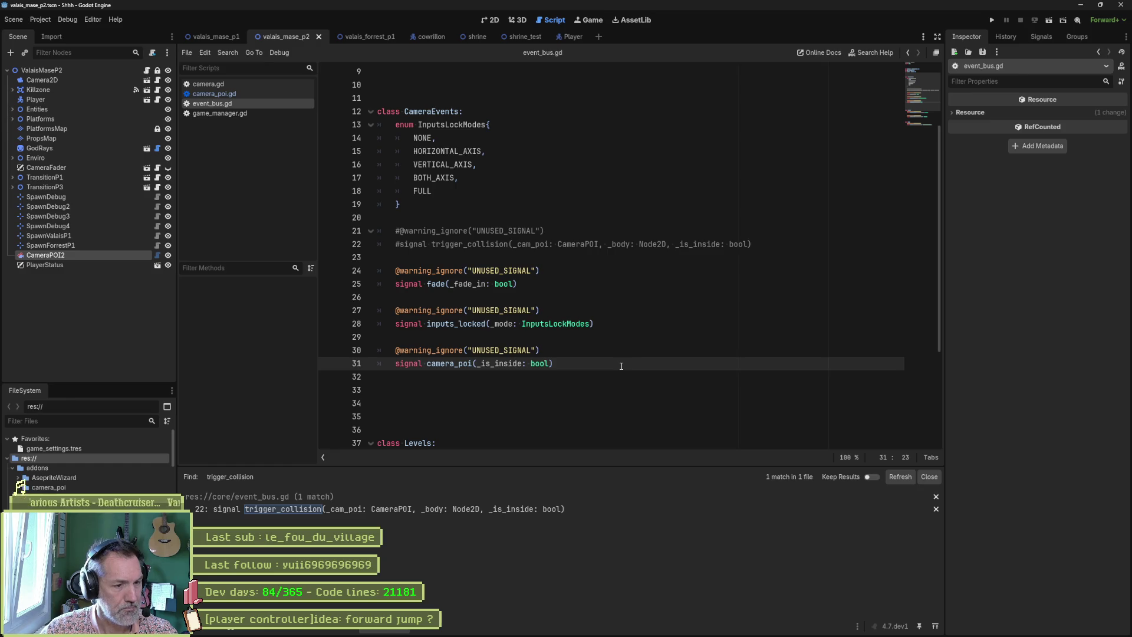
# - Remove extra blank lines before class Levels and close event_bus.gd
pyautogui.press('Down')
pyautogui.press('Down')
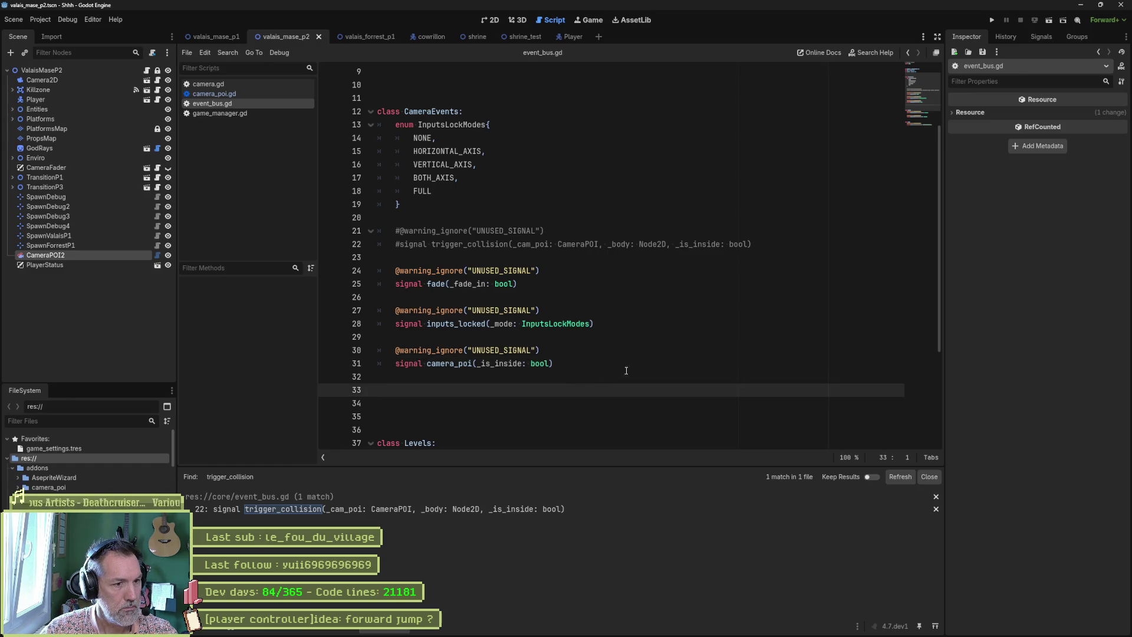
pyautogui.press('Delete')
pyautogui.press('Delete')
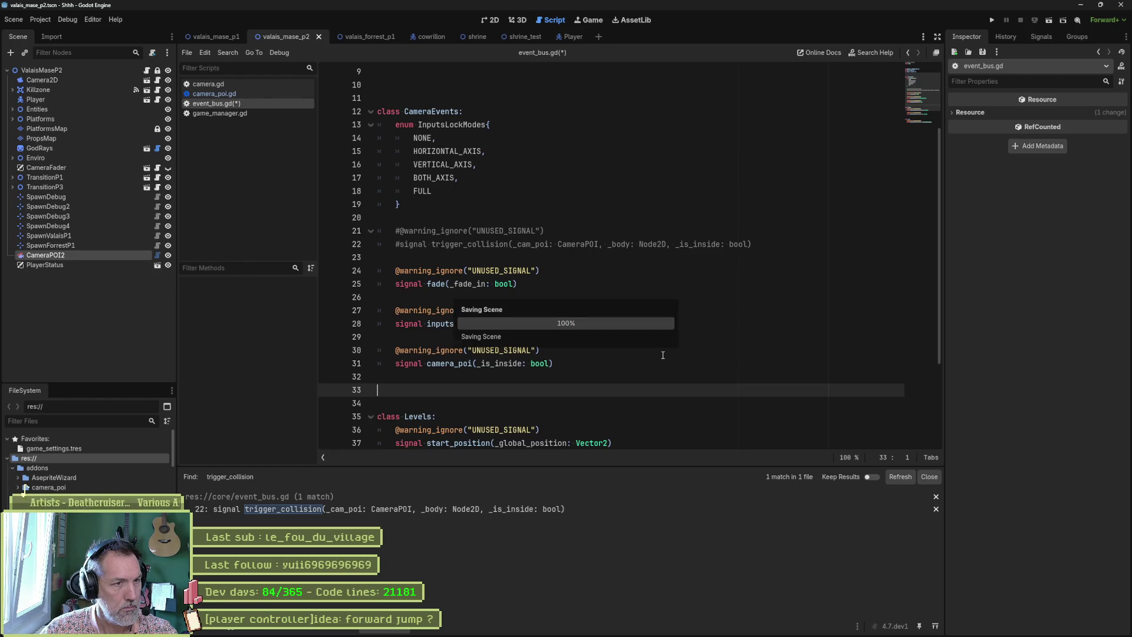
pyautogui.scroll(-3, 663, 354)
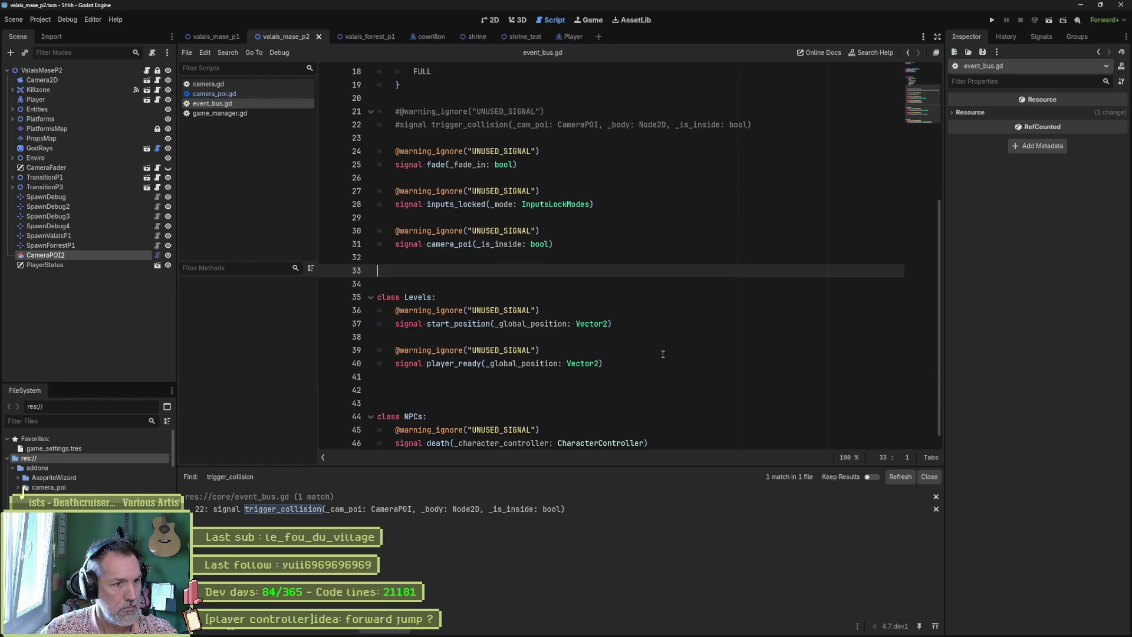
pyautogui.scroll(4, 671, 354)
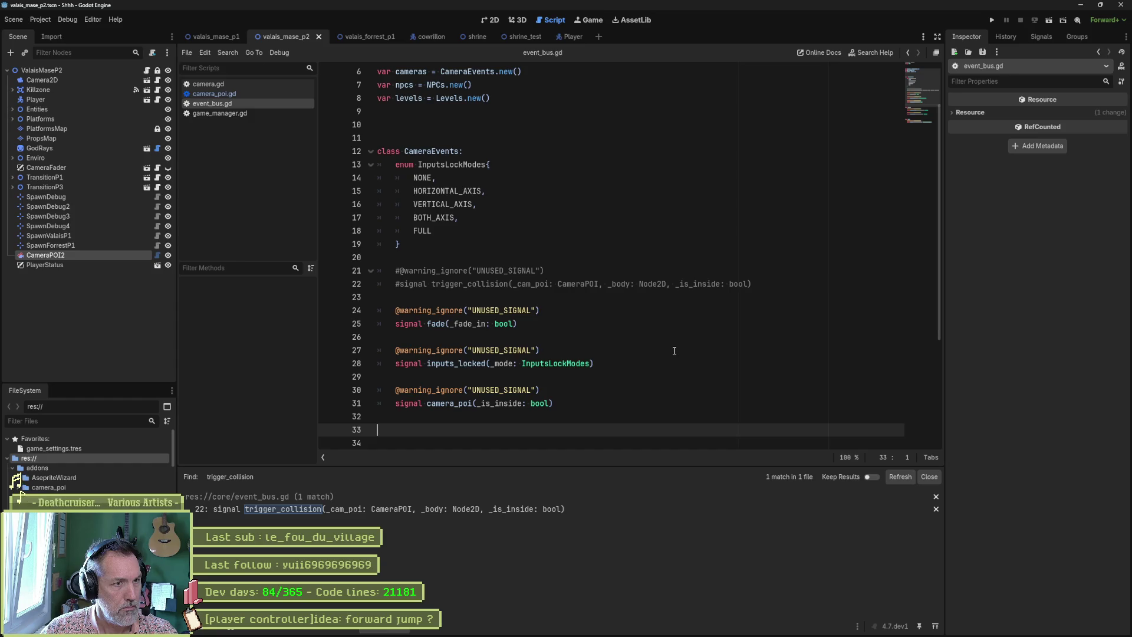
pyautogui.scroll(-3, 674, 351)
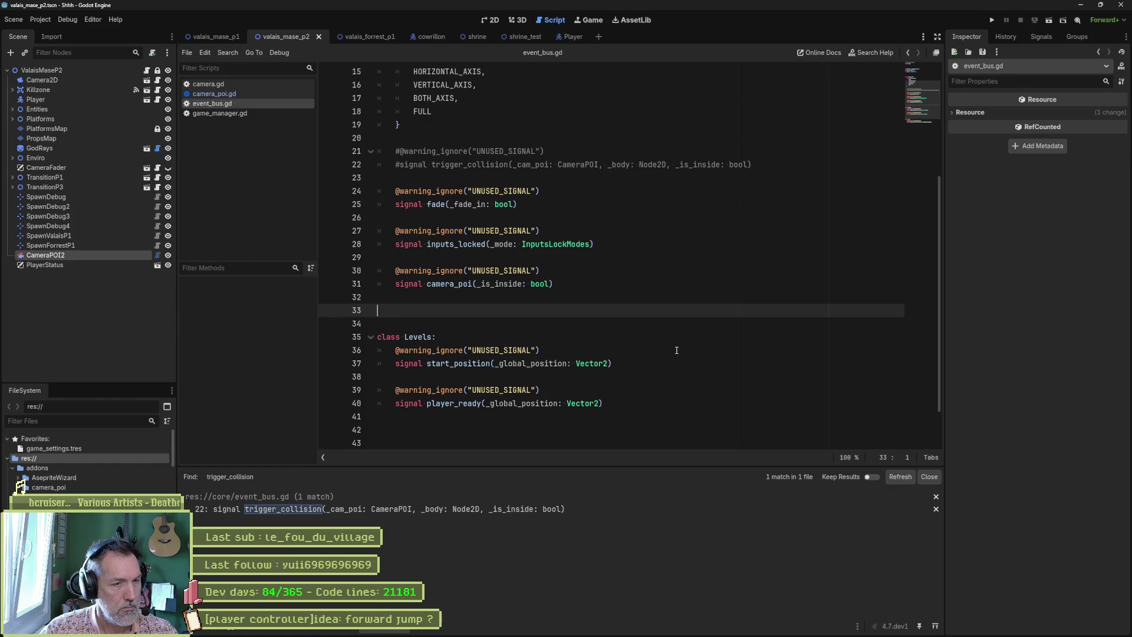
pyautogui.hotkey('ctrl', 'w')
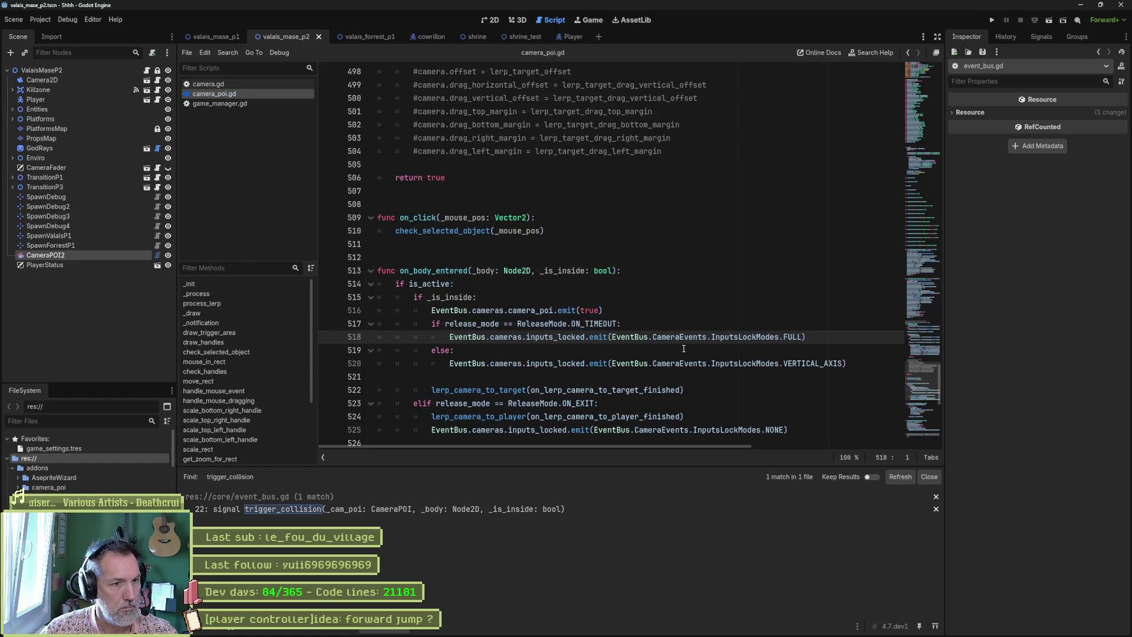
# - Move the camera_poi emit line to sit directly under the is_active check
pyautogui.click(636, 316)
pyautogui.press('Return')
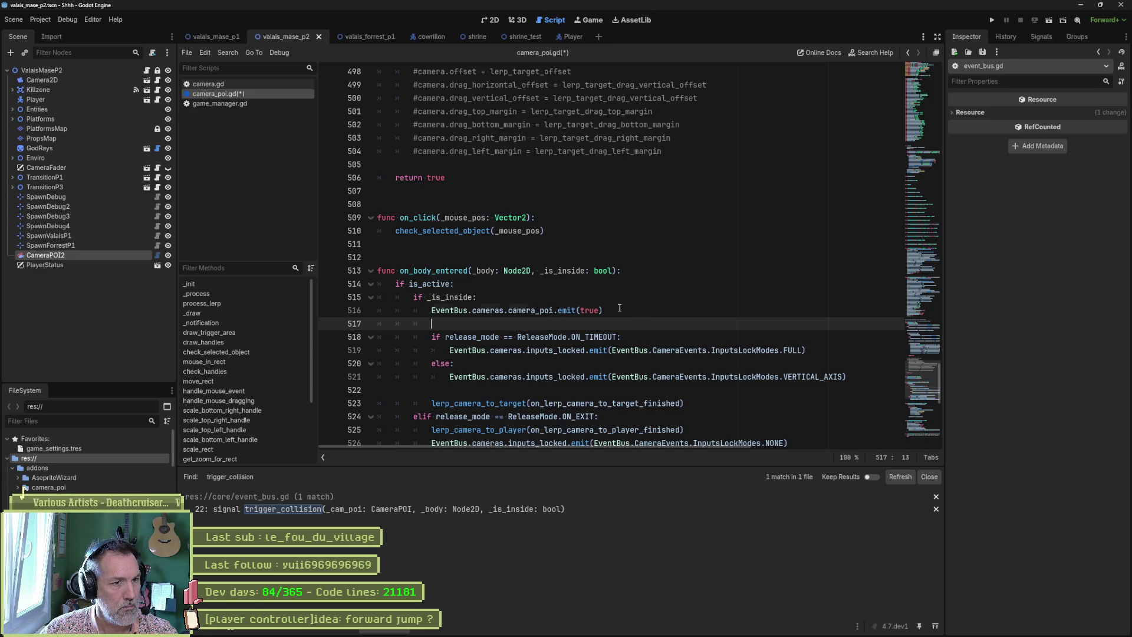
pyautogui.hotkey('shift', 'Up')
pyautogui.hotkey('ctrl', 'x')
pyautogui.click(561, 284)
pyautogui.hotkey('ctrl', 'v')
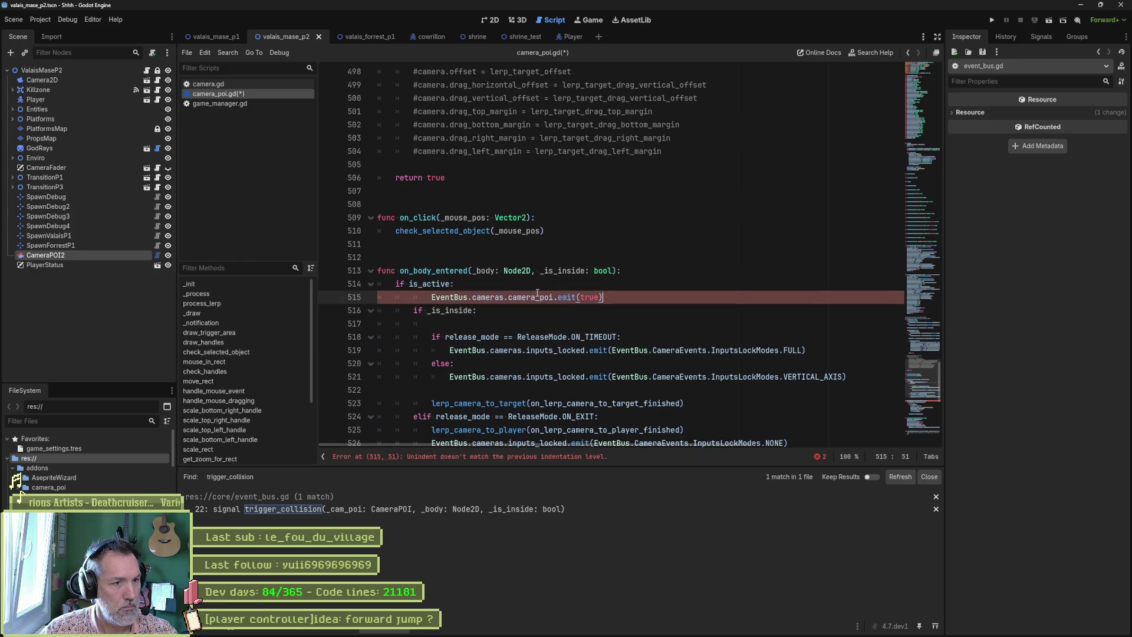
pyautogui.press('Up')
pyautogui.press('Left')
# - Replace true with is_active in the emit call, tidy blank lines, and save camera_poi.gd
pyautogui.hotkey('ctrl', 'd')
pyautogui.hotkey('ctrl', 'c')
pyautogui.doubleClick(567, 297)
pyautogui.hotkey('ctrl', 'v')
pyautogui.press('Return')
pyautogui.press('Down')
pyautogui.press('Down')
pyautogui.hotkey('ctrl', 'shift', 'k')
pyautogui.hotkey('ctrl', 's')
# - Make the emit pass _is_inside instead of is_active, then switch to camera.gd
pyautogui.scroll(-1, 739, 316)
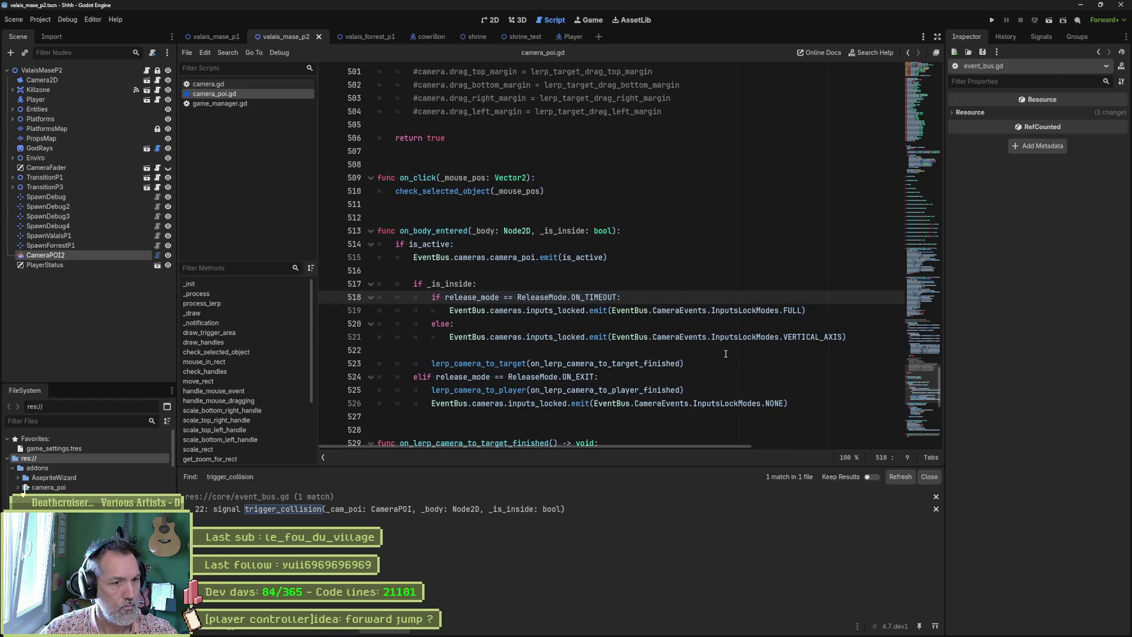
pyautogui.scroll(-1, 720, 350)
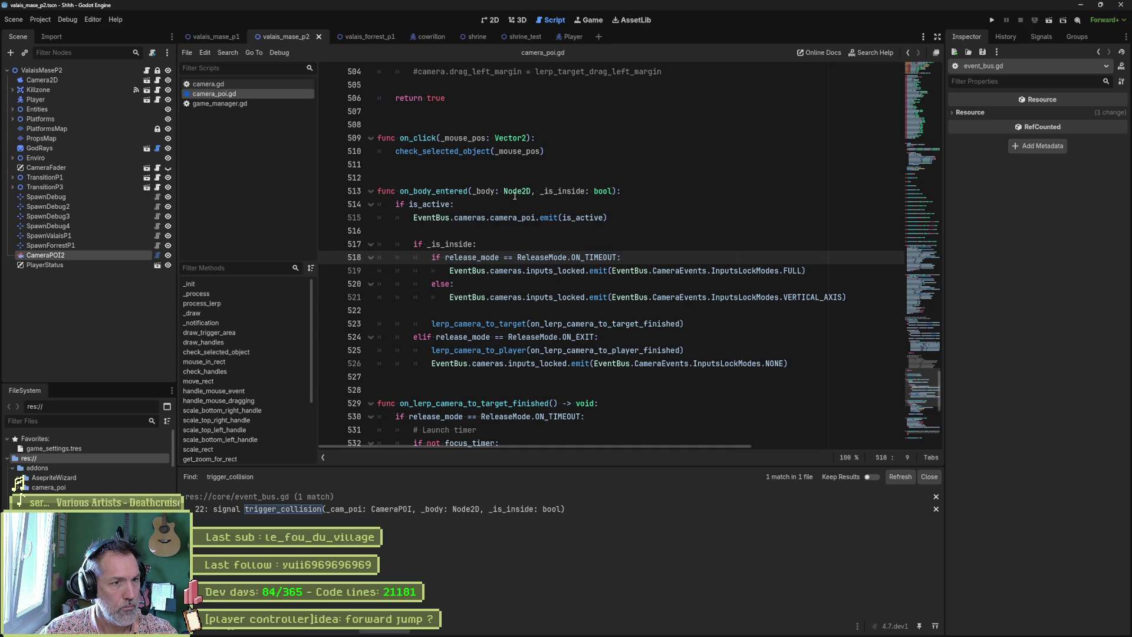
pyautogui.doubleClick(562, 191)
pyautogui.hotkey('ctrl', 'c')
pyautogui.doubleClick(583, 218)
pyautogui.hotkey('ctrl', 'v')
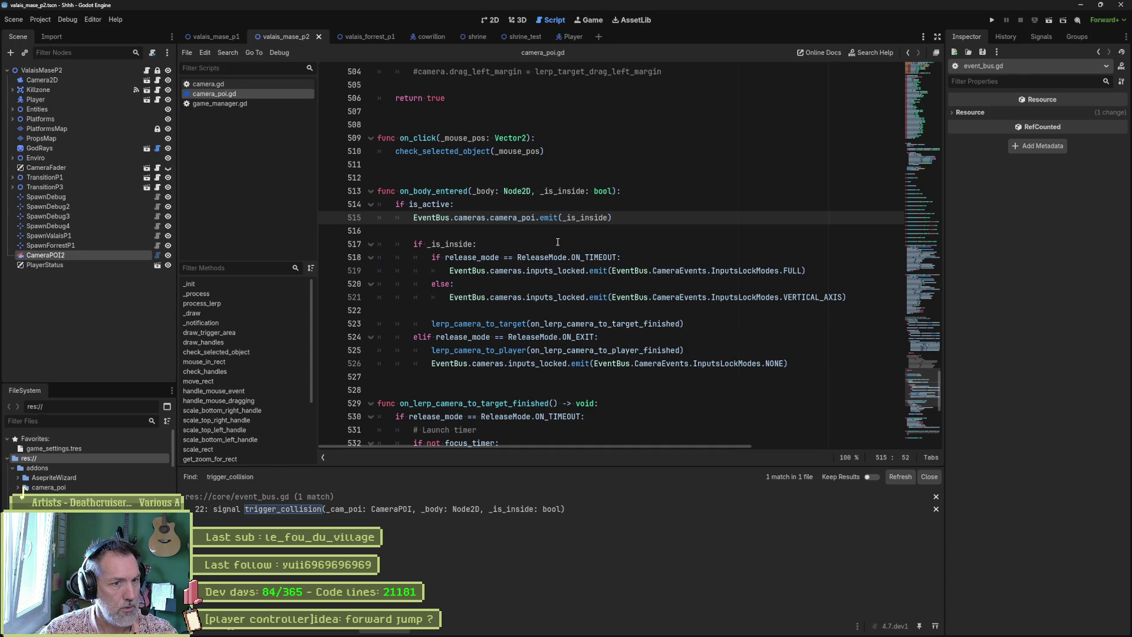
pyautogui.click(243, 84)
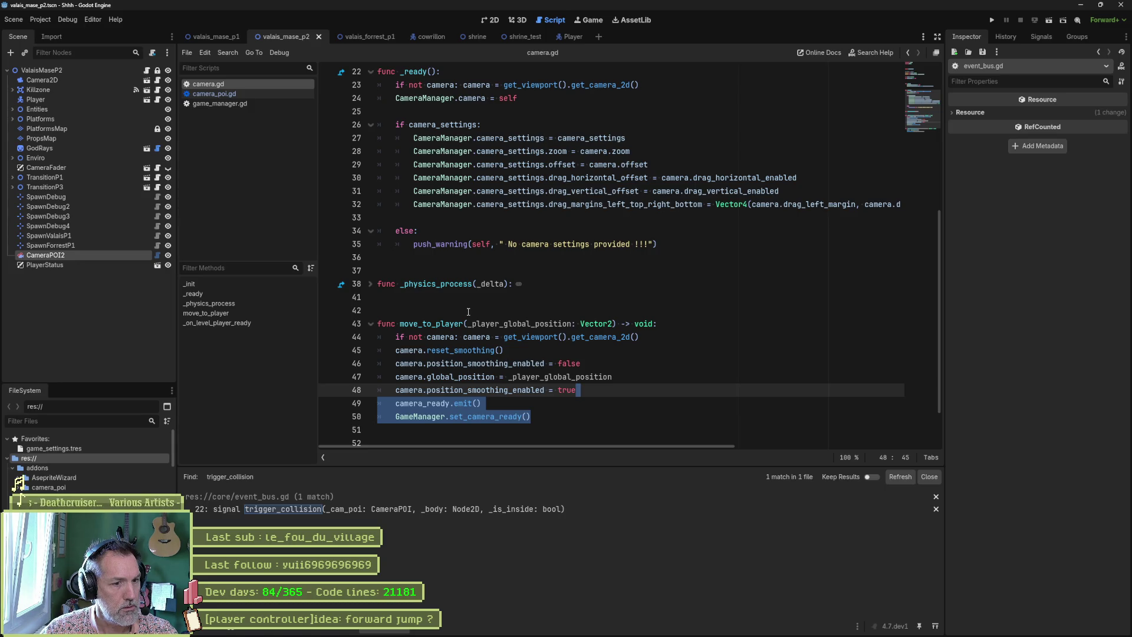
# - Add EventBus.cameras.camera_poi.connect(_on_camera_poi) to _init after the player_ready connection
pyautogui.click(210, 282)
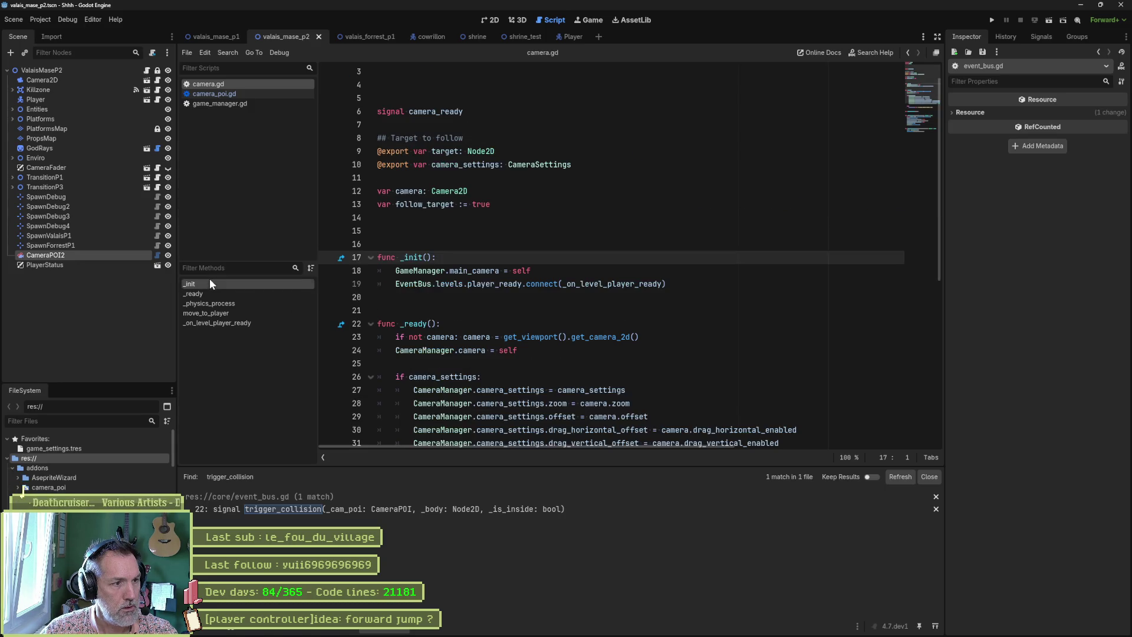
pyautogui.click(491, 284)
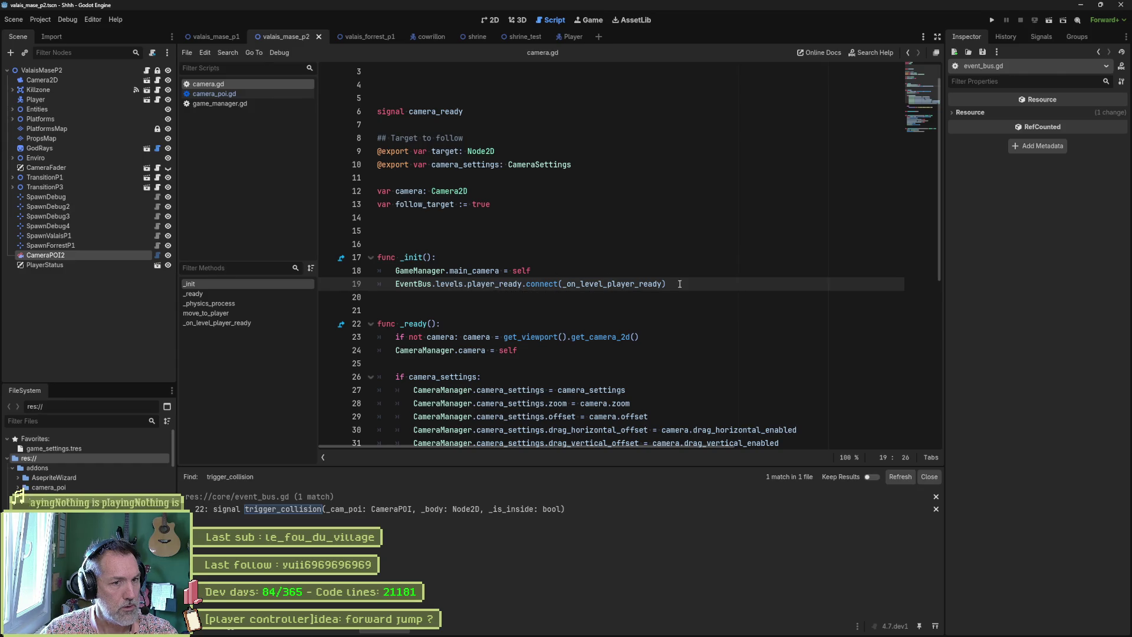
pyautogui.press('Return')
pyautogui.write('EventBus.')
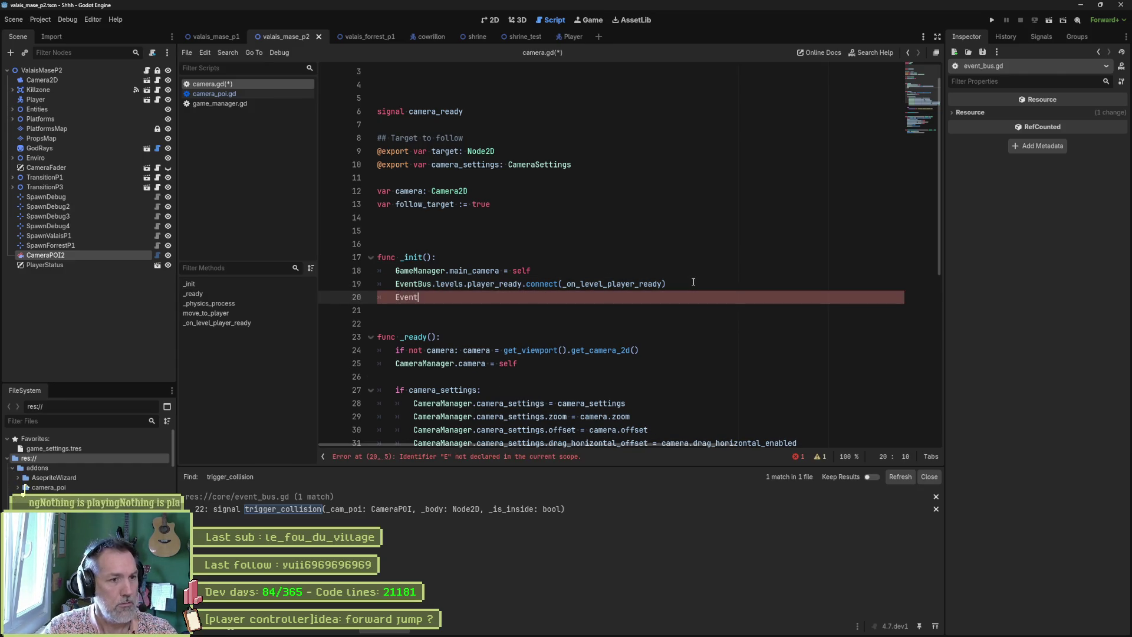
pyautogui.write('cameras.')
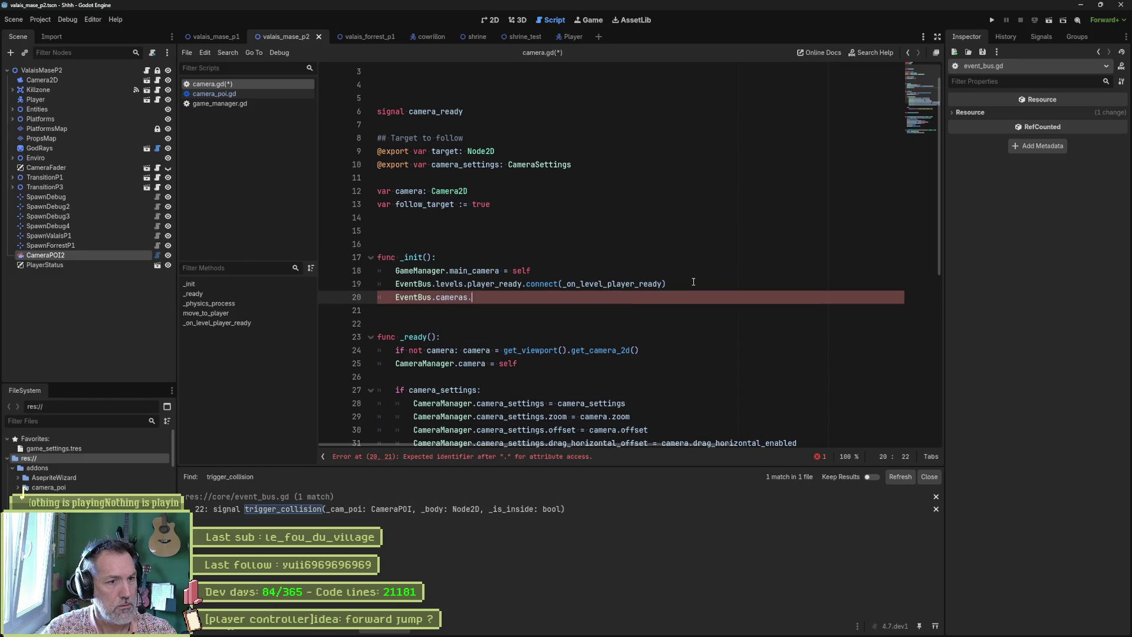
pyautogui.press('Return')
pyautogui.write('.connect(')
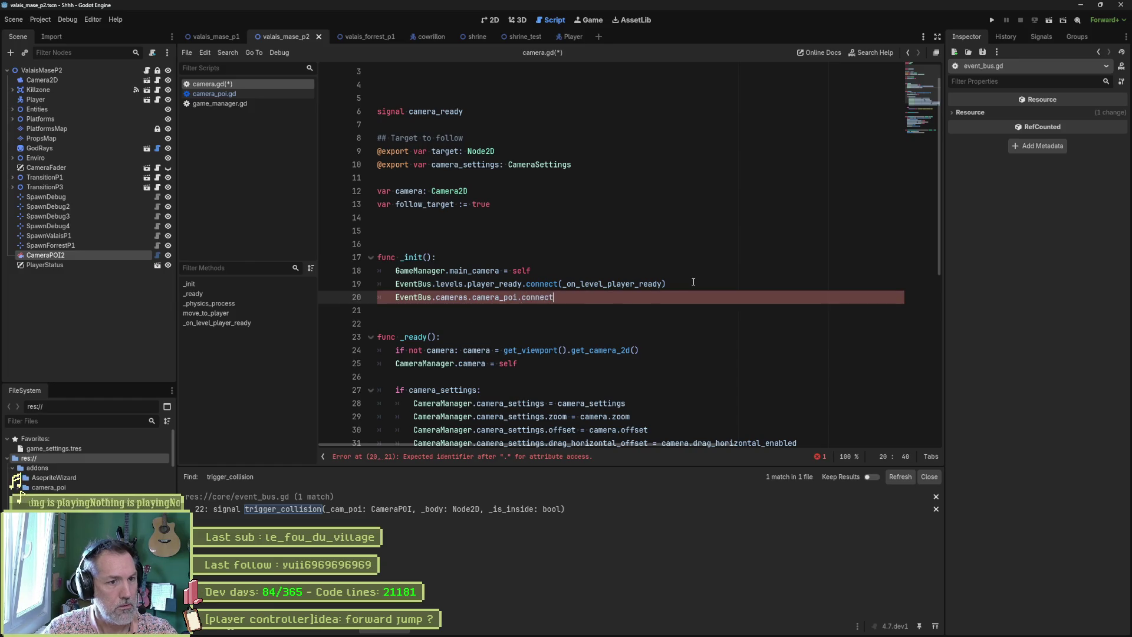
pyautogui.write('_on_camera_poi')
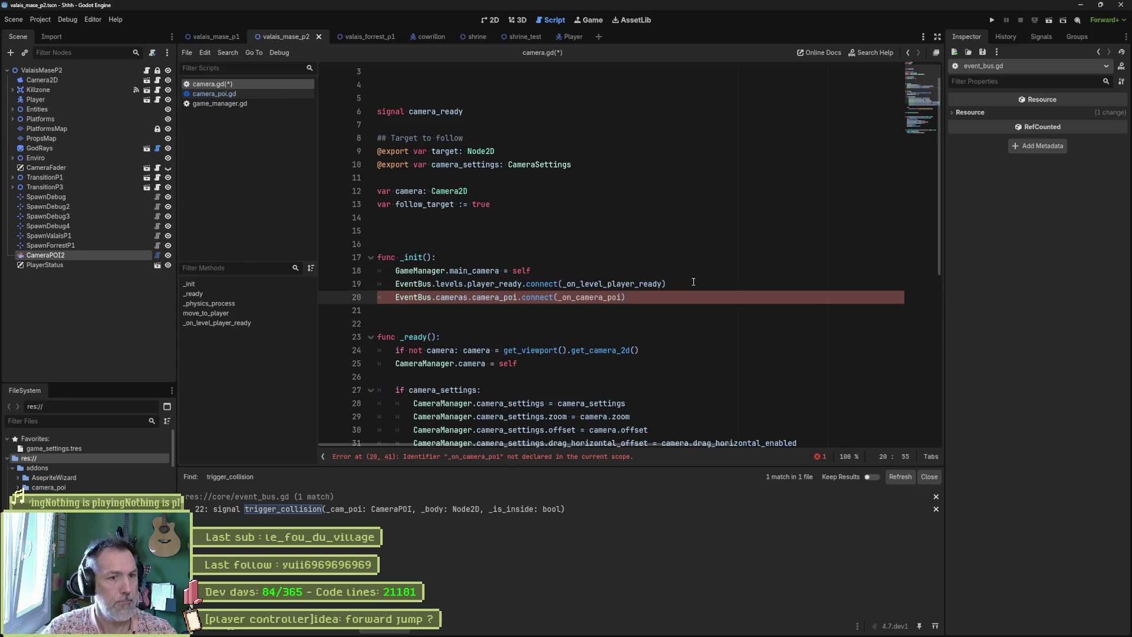
pyautogui.hotkey('ctrl', 'shift', 'Left')
pyautogui.press('Down')
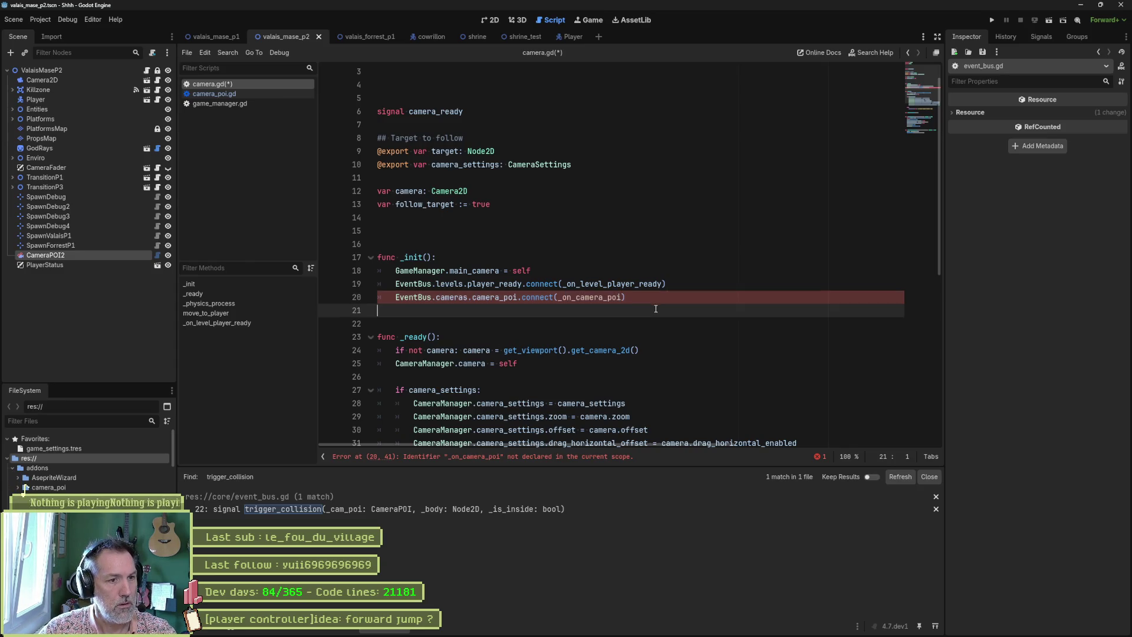
# - Append a func _on_camera_poi(_is_inside: bool) -> void stub containing pass, and save
pyautogui.hotkey('alt', '0')
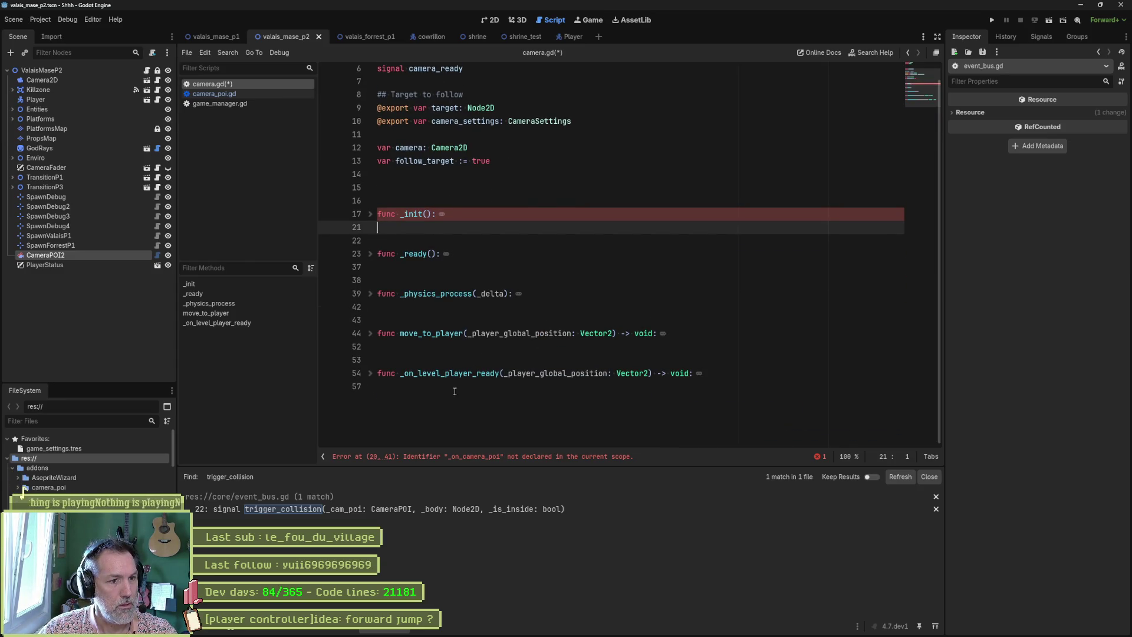
pyautogui.click(456, 391)
pyautogui.press('Return')
pyautogui.press('Return')
pyautogui.write('func _on_camera_poi(_is_inside: bool) -> void:')
pyautogui.press('Return')
pyautogui.write('pass')
pyautogui.hotkey('ctrl', 's')
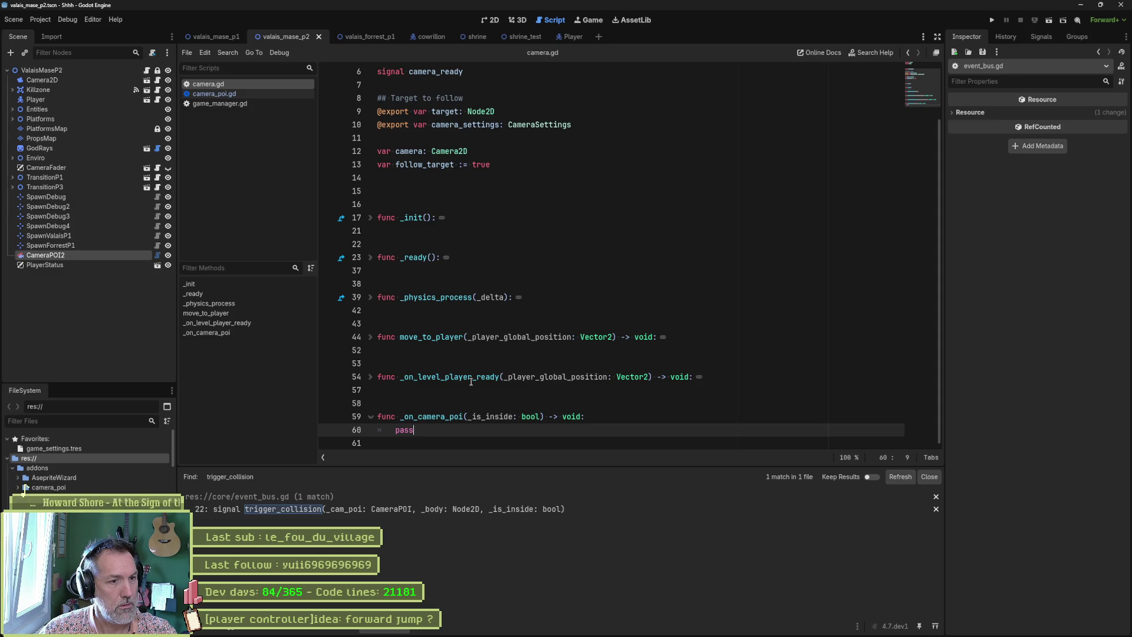
# - Expand move_to_player and delete its camera_ready.emit() line
pyautogui.click(371, 379)
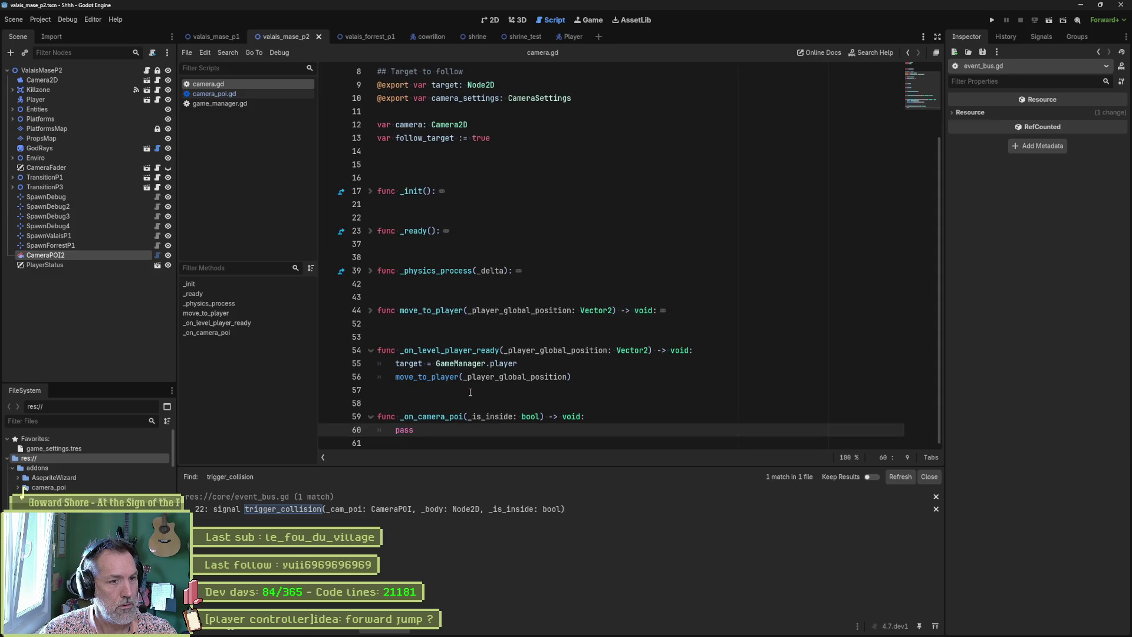
pyautogui.moveTo(450, 363); pyautogui.dragTo(448, 378)
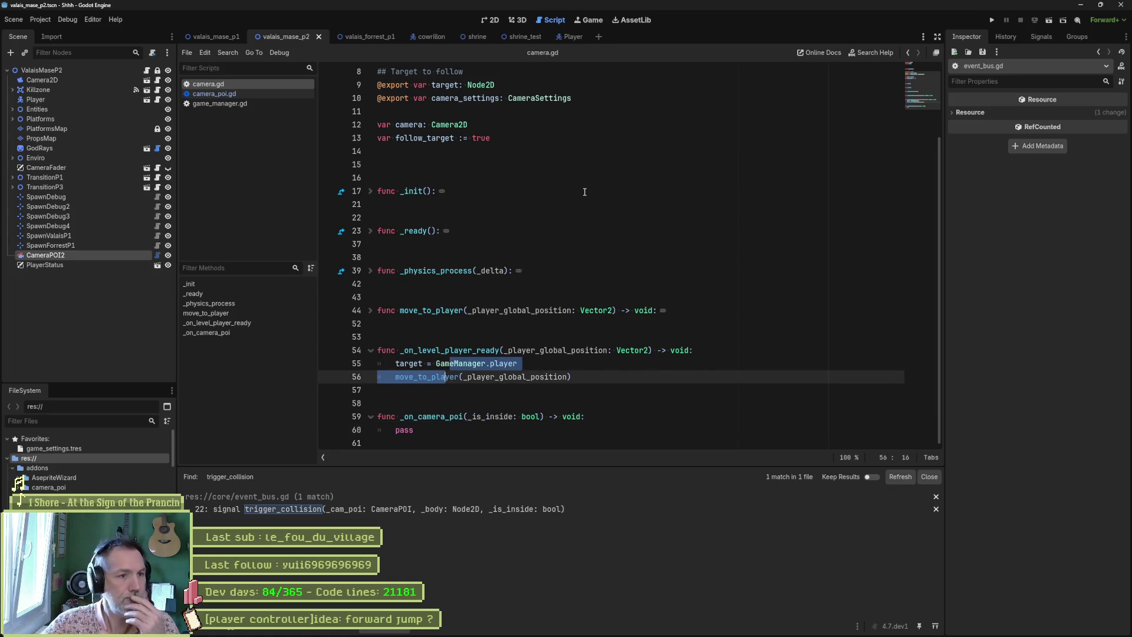
pyautogui.click(376, 309)
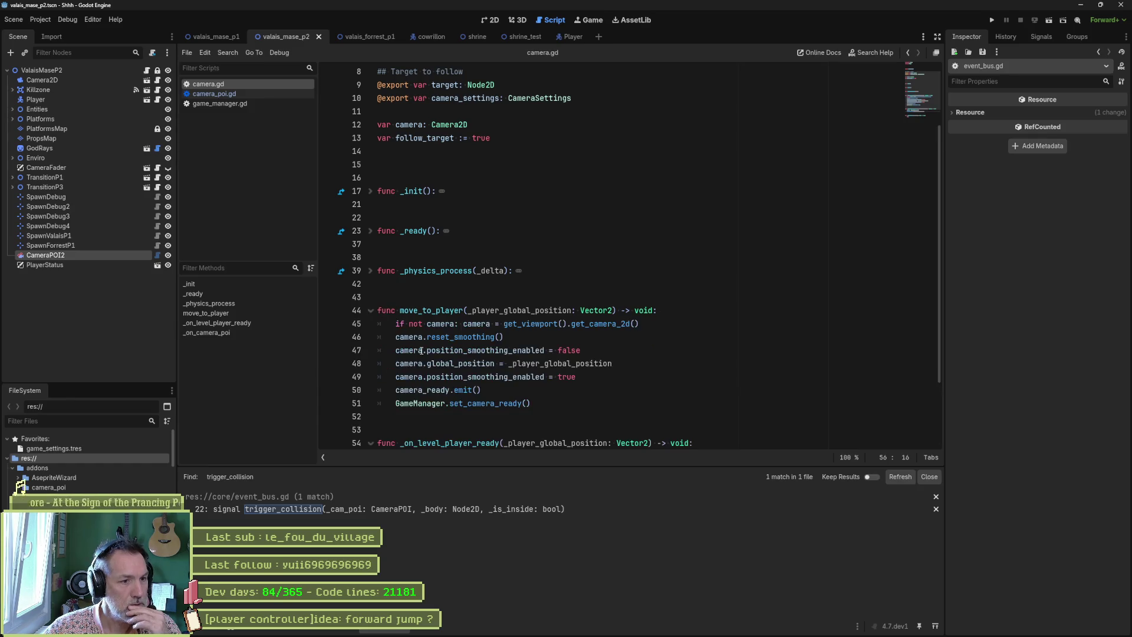
pyautogui.scroll(-1, 472, 294)
pyautogui.press('Up')
pyautogui.press('Up')
pyautogui.press('Up')
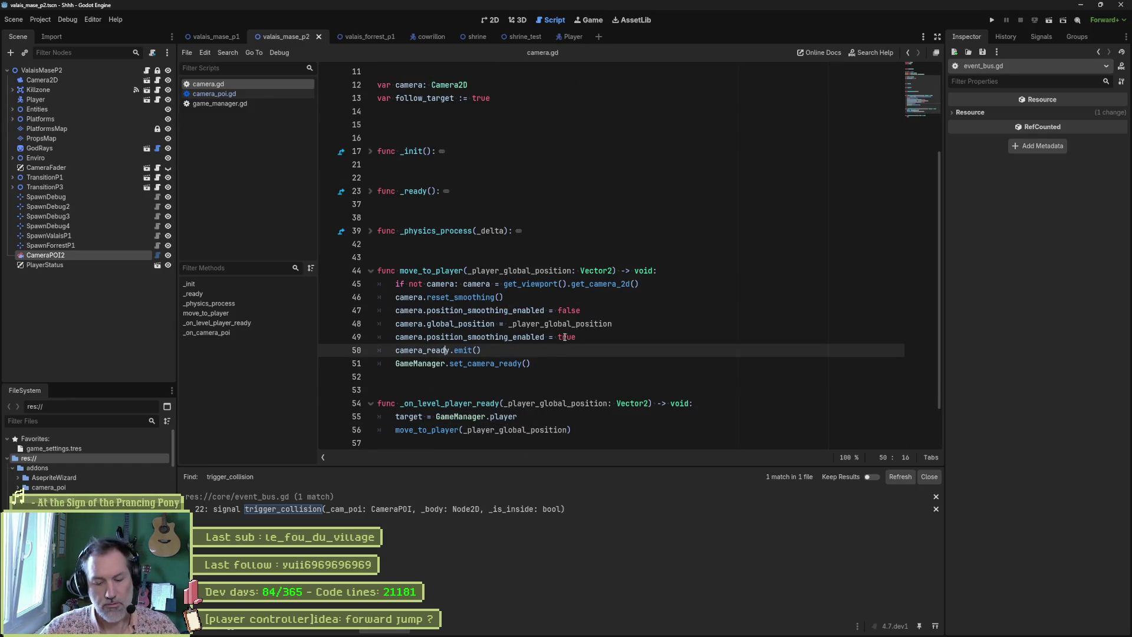
# - Delete the signal camera_ready declaration, save, and check move_to_player ends with set_camera_ready()
pyautogui.hotkey('ctrl', 'z')
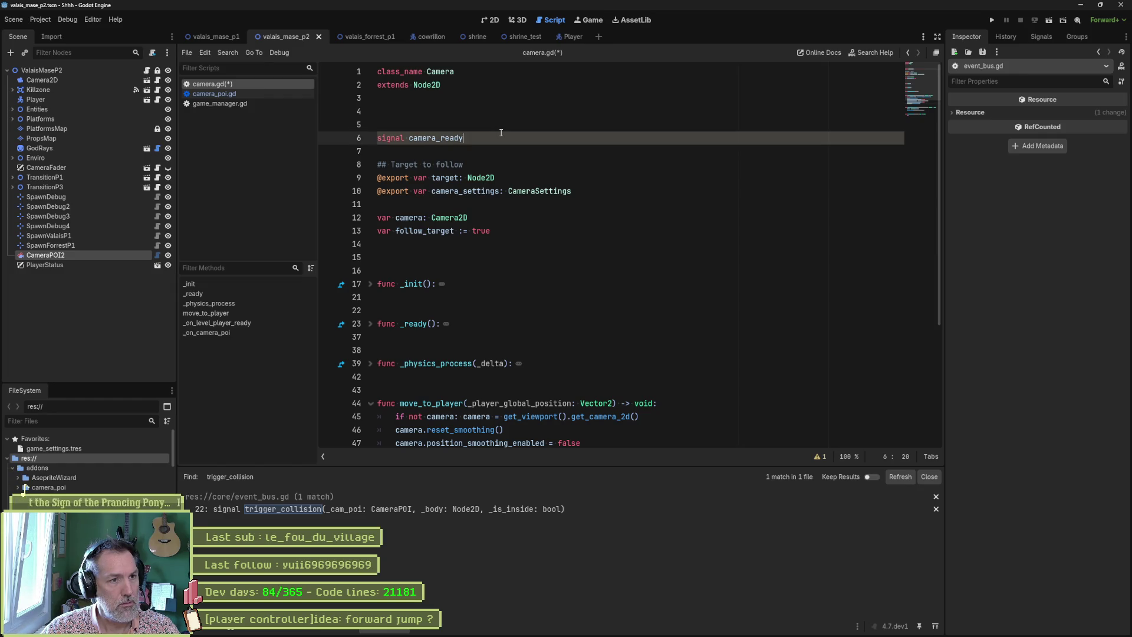
pyautogui.hotkey('ctrl', 'y')
pyautogui.scroll(-3, 559, 295)
pyautogui.scroll(-1, 559, 294)
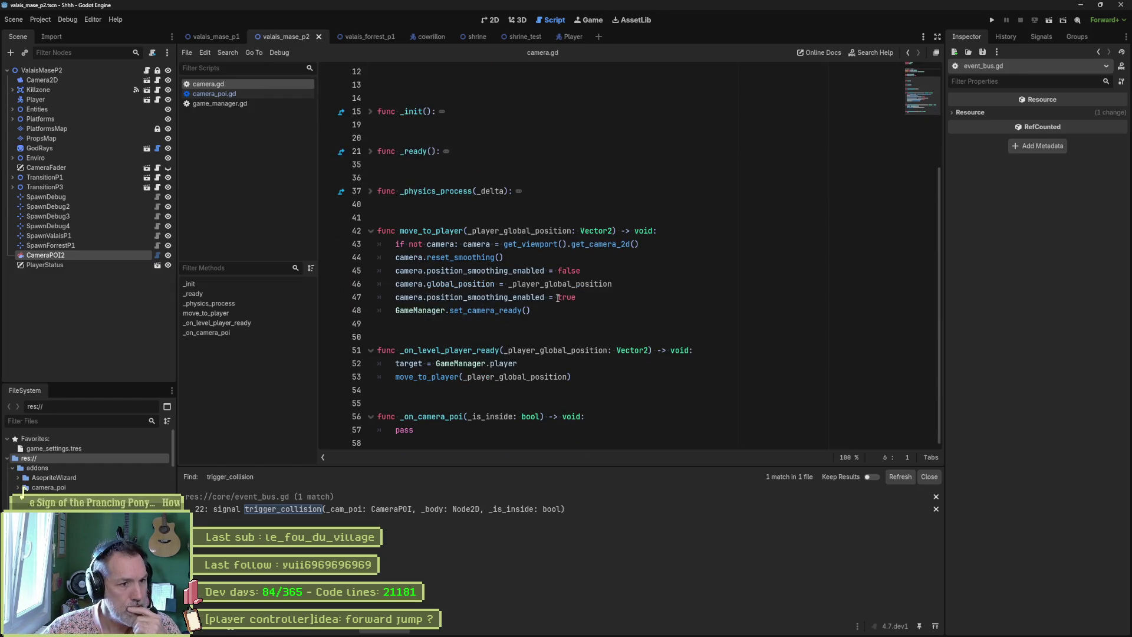
pyautogui.moveTo(545, 311); pyautogui.dragTo(608, 235)
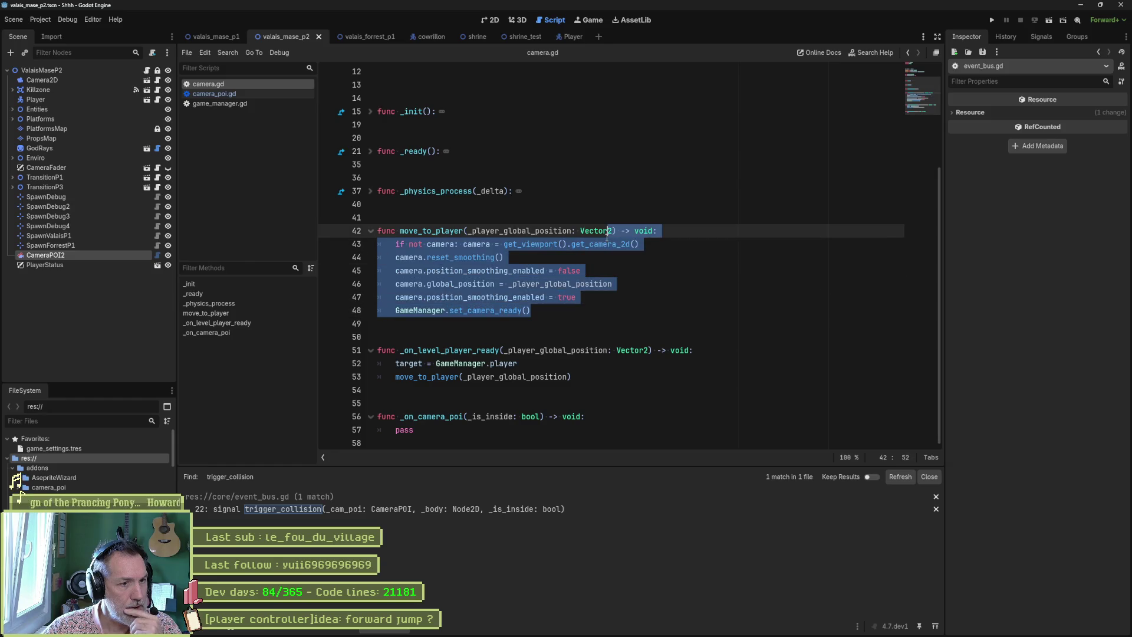
pyautogui.click(506, 311)
pyautogui.press('End')
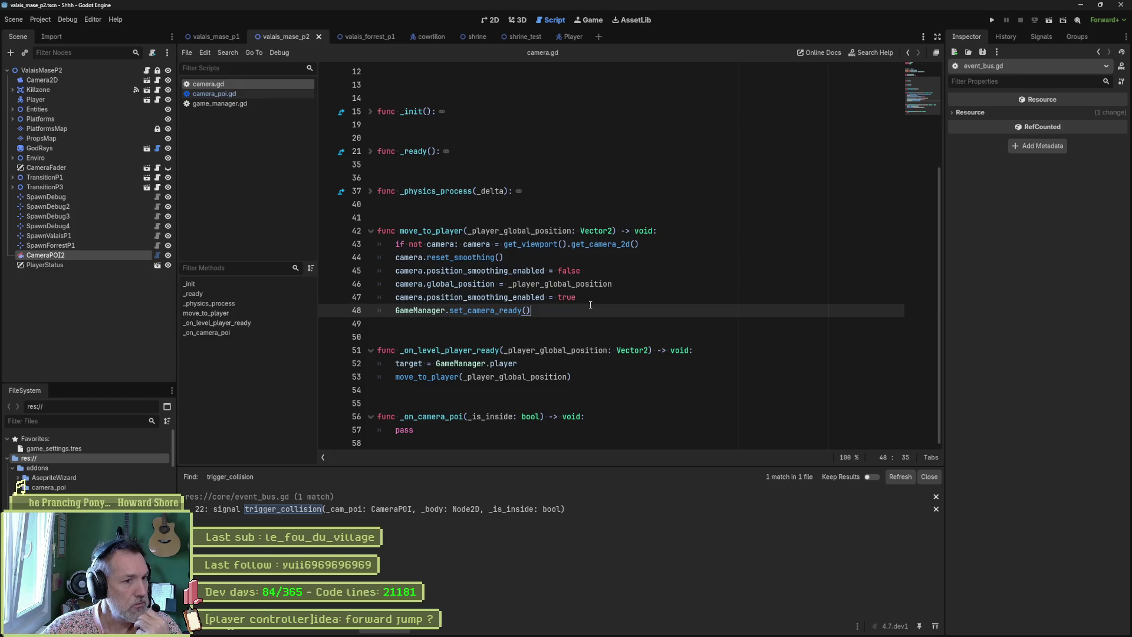
pyautogui.scroll(3, 542, 277)
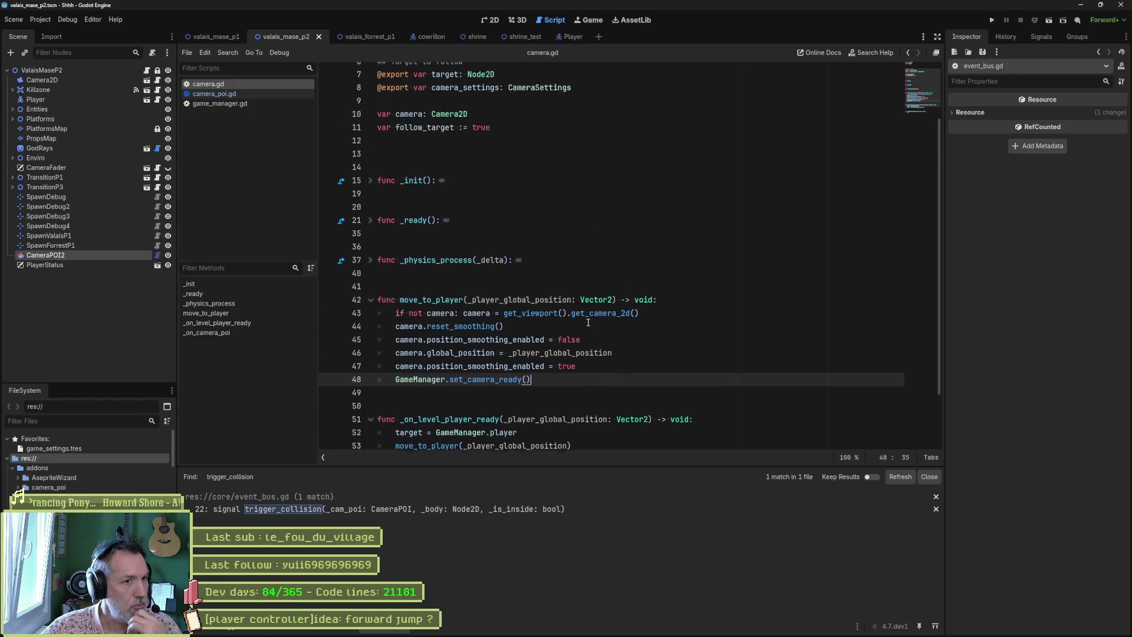
pyautogui.click(568, 144)
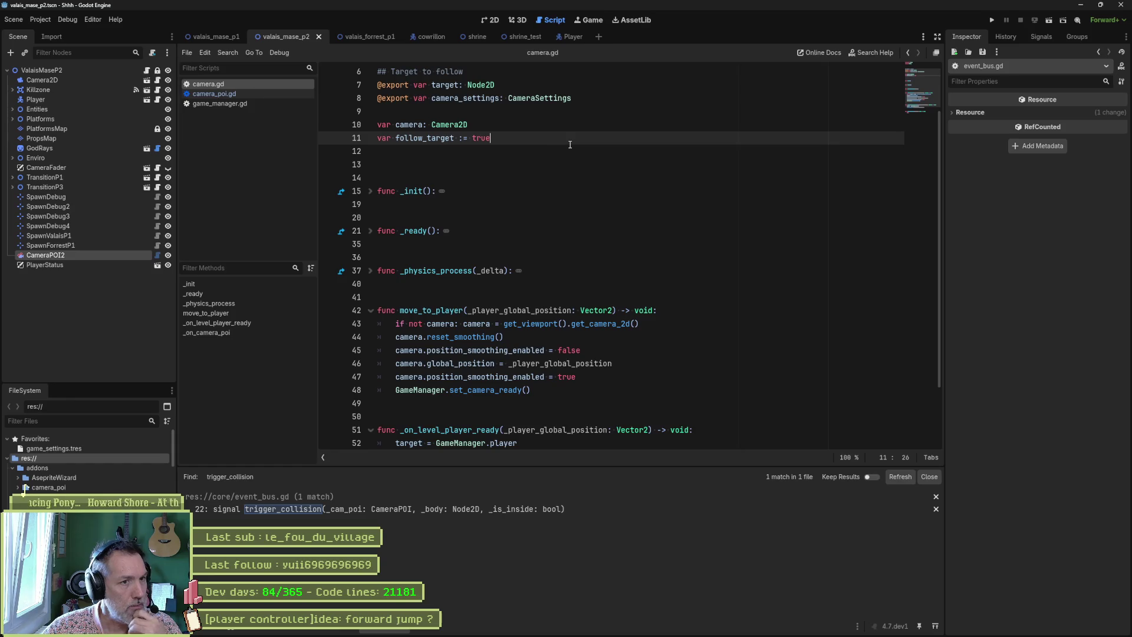
# - Declare var handle_is_ready := true below follow_target and save
pyautogui.press('Return')
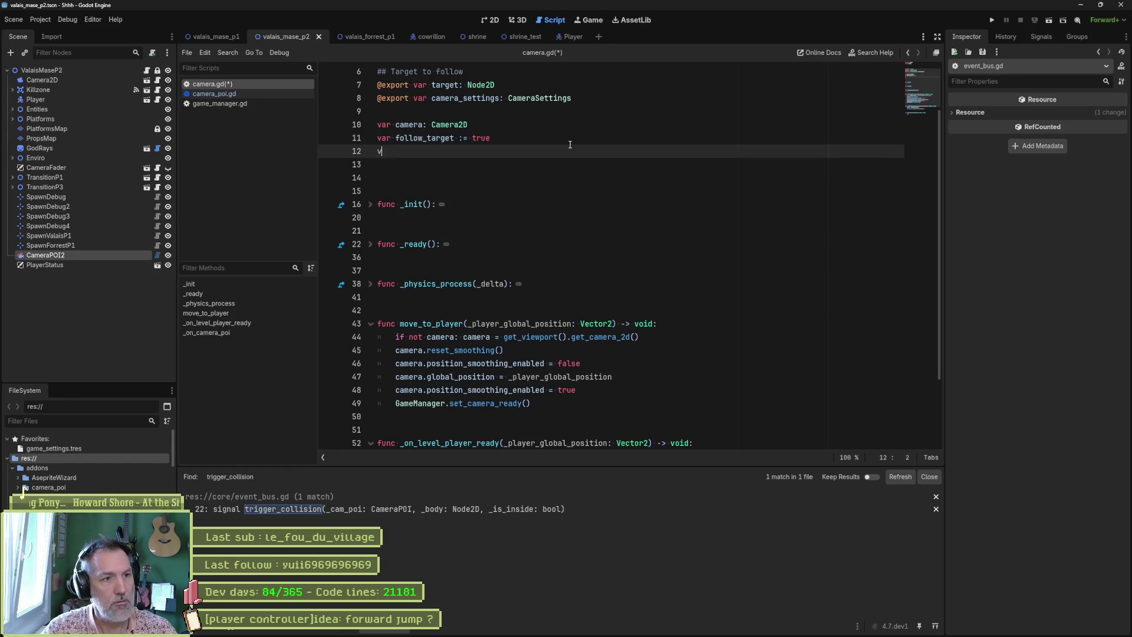
pyautogui.write('var handle_is_')
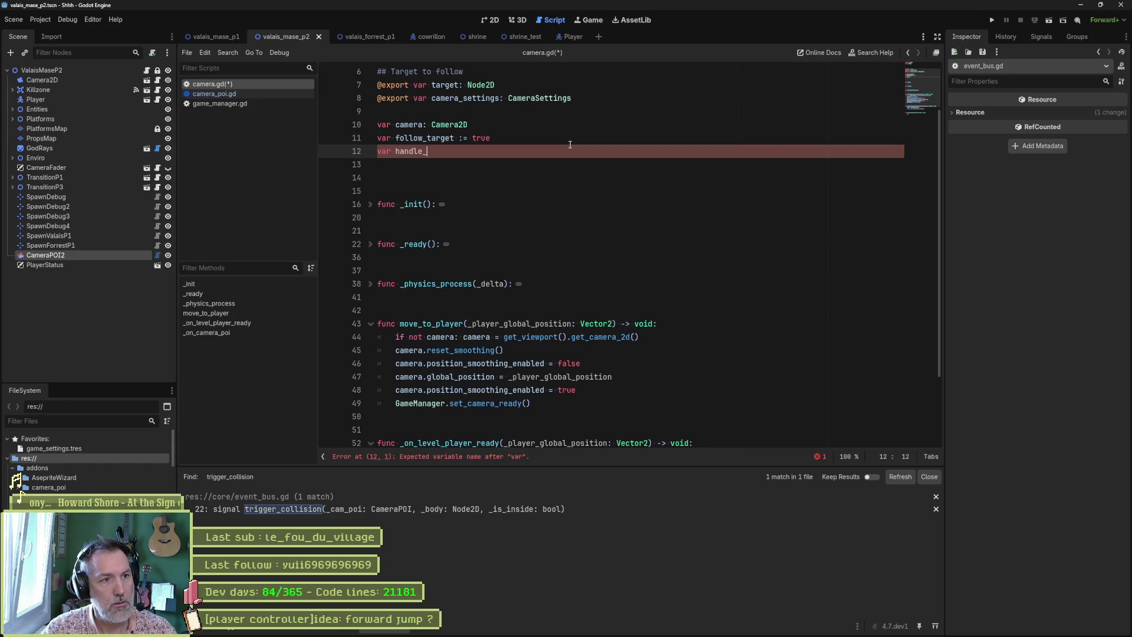
pyautogui.write('ready ')
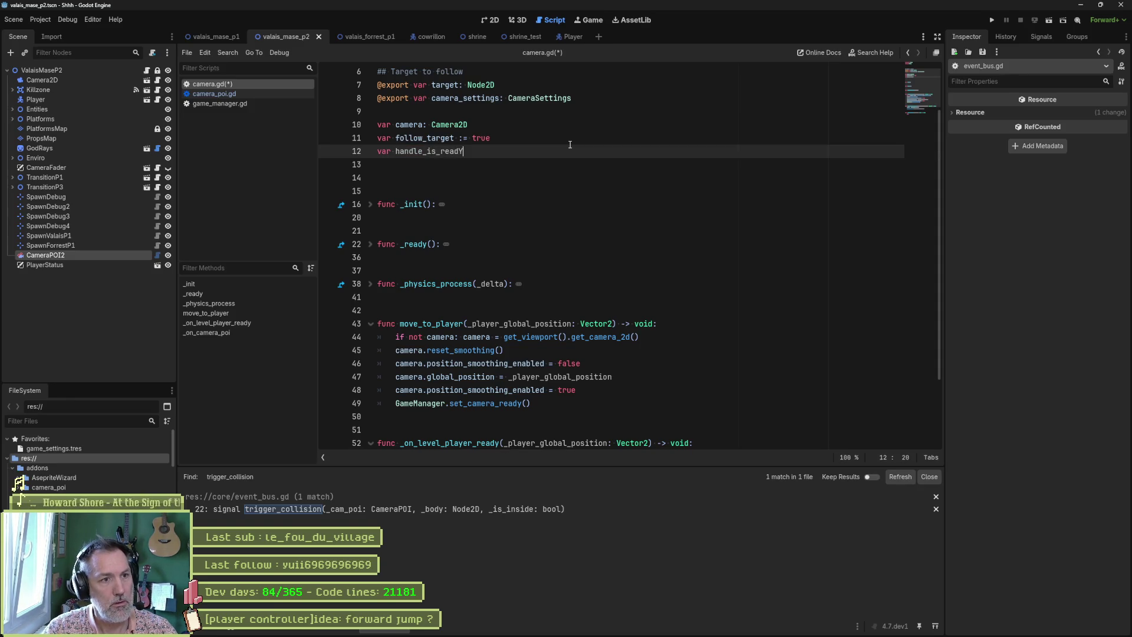
pyautogui.write(':= f')
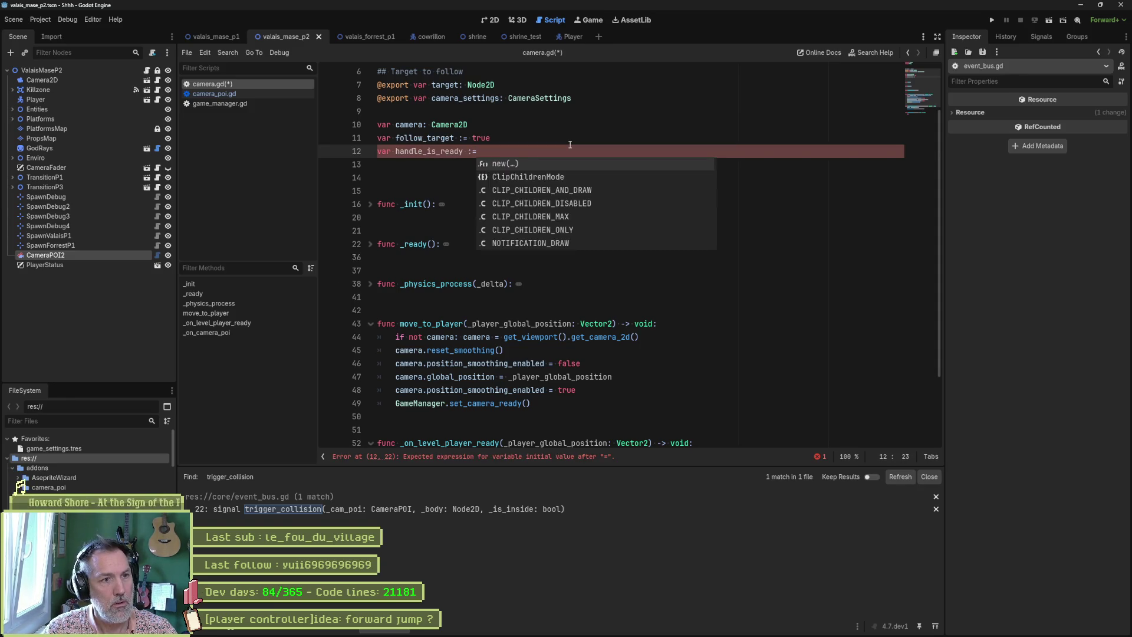
pyautogui.press('BackSpace')
pyautogui.write('true')
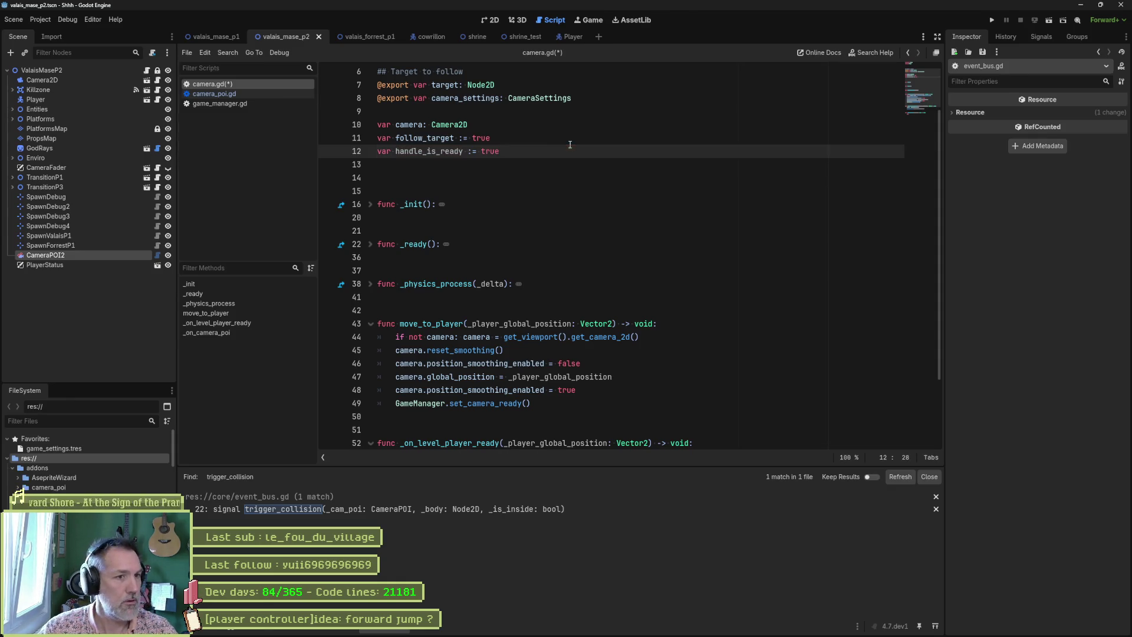
pyautogui.hotkey('ctrl', 's')
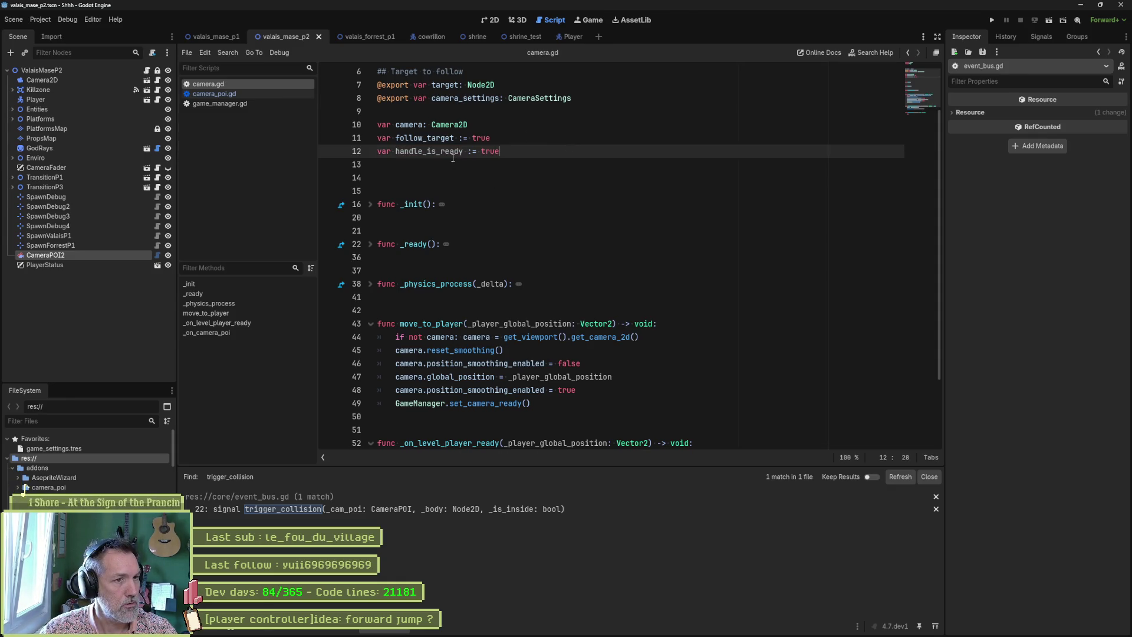
# - Unfold _init and add handle_is_ready = true after the connect lines
pyautogui.doubleClick(453, 157)
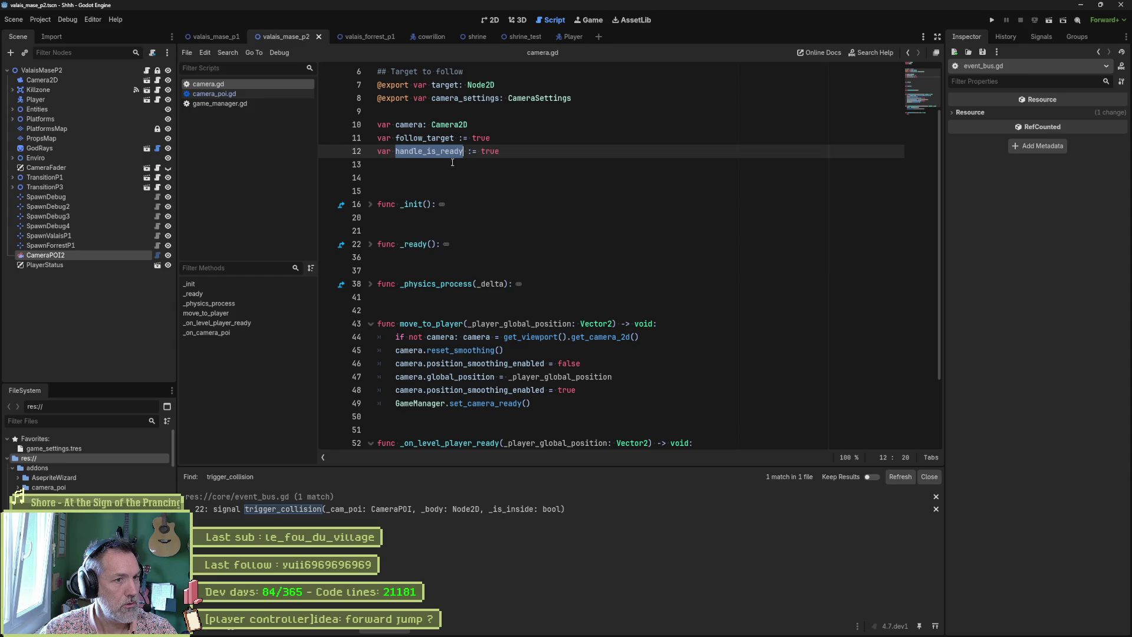
pyautogui.click(371, 204)
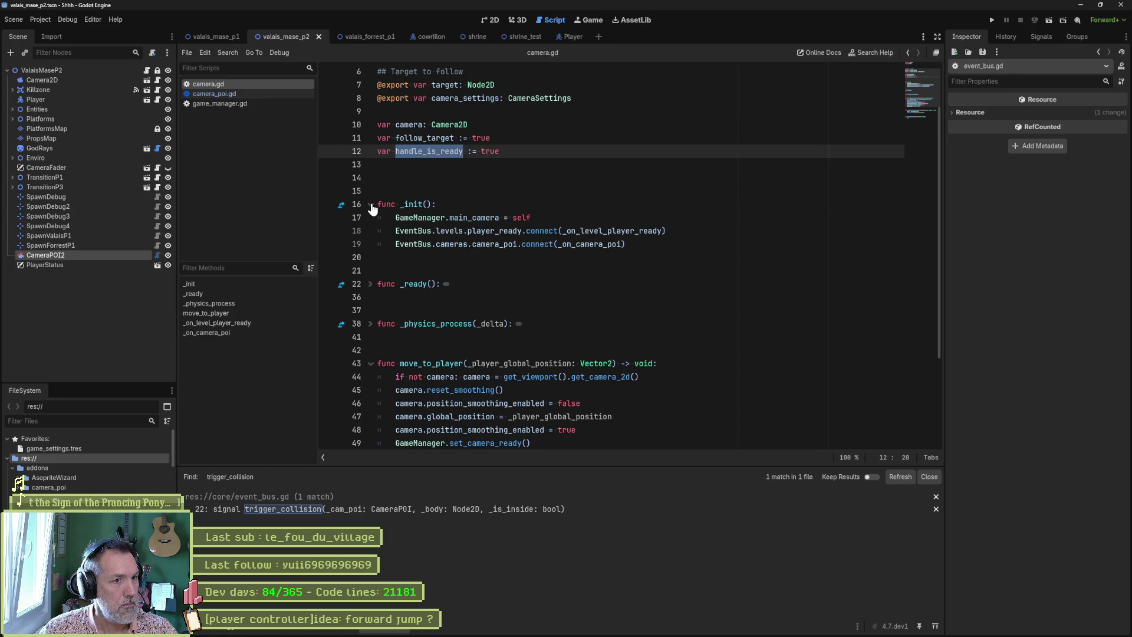
pyautogui.click(646, 246)
pyautogui.press('Return')
pyautogui.write('handle_is_ready = true')
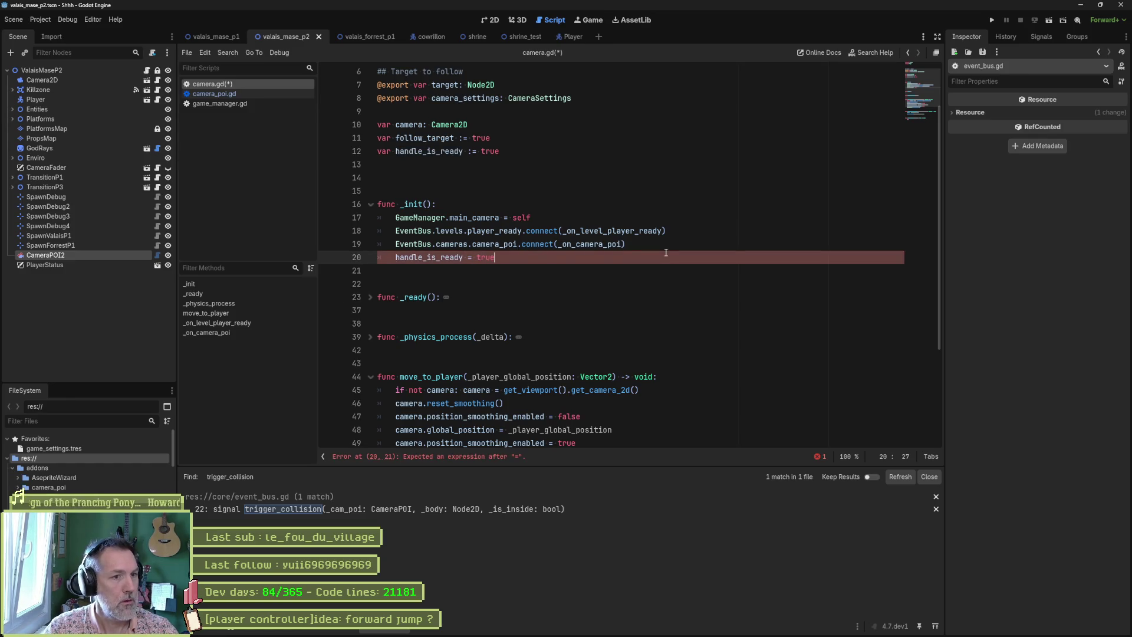
pyautogui.doubleClick(429, 257)
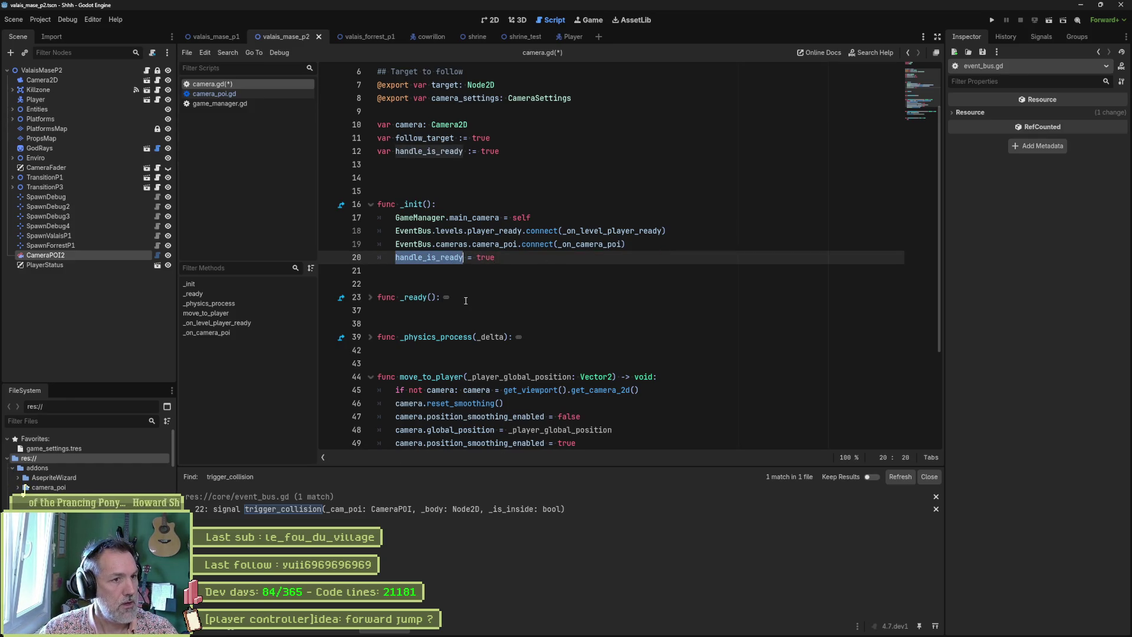
# - Rename handle_is_ready to is_ready in both the declaration and the _init assignment
pyautogui.scroll(-2, 473, 324)
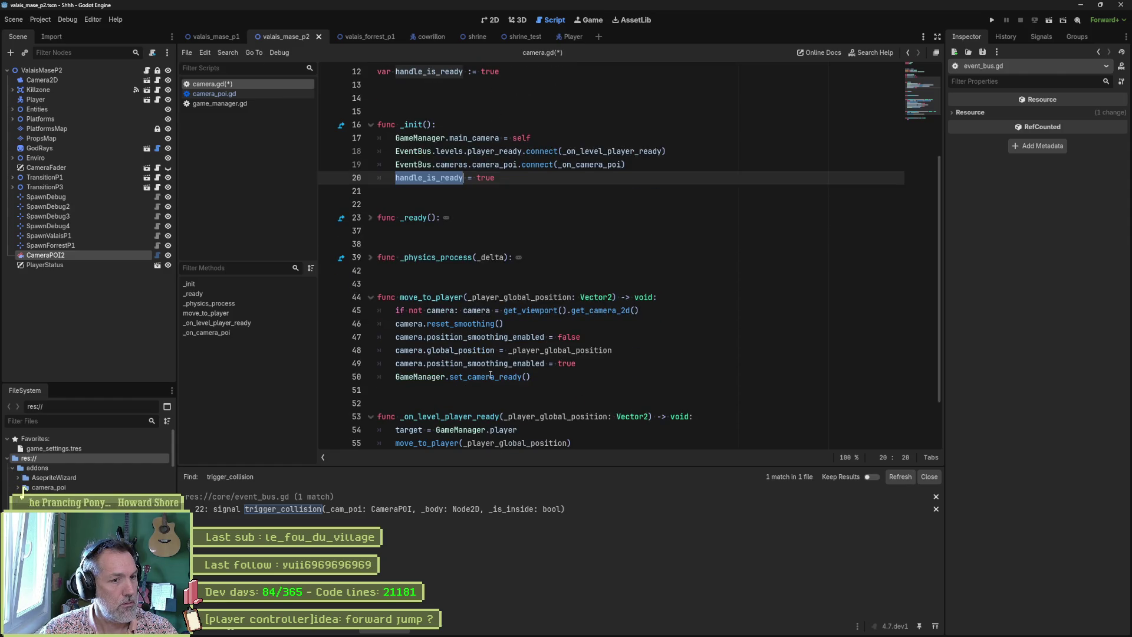
pyautogui.scroll(-1, 490, 375)
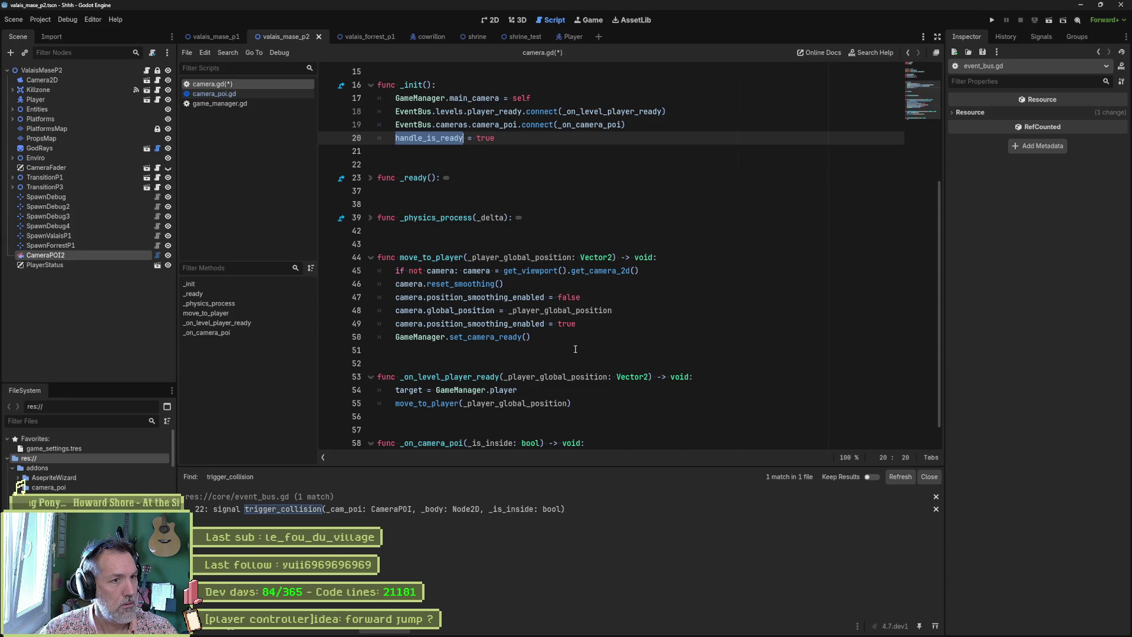
pyautogui.scroll(4, 573, 352)
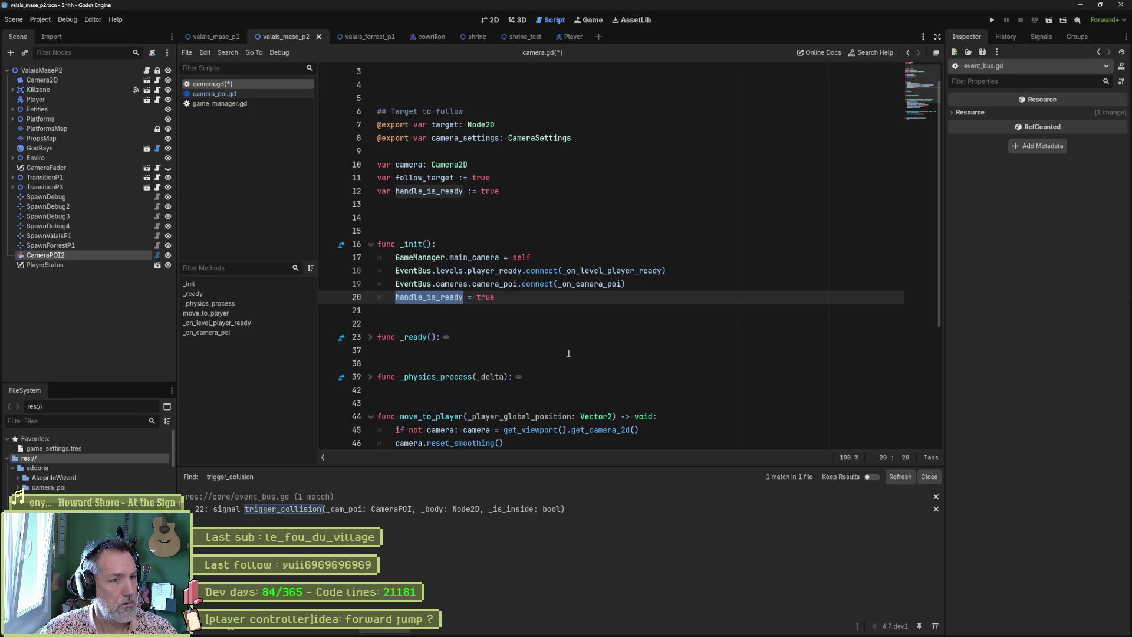
pyautogui.hotkey('shift', 'F3')
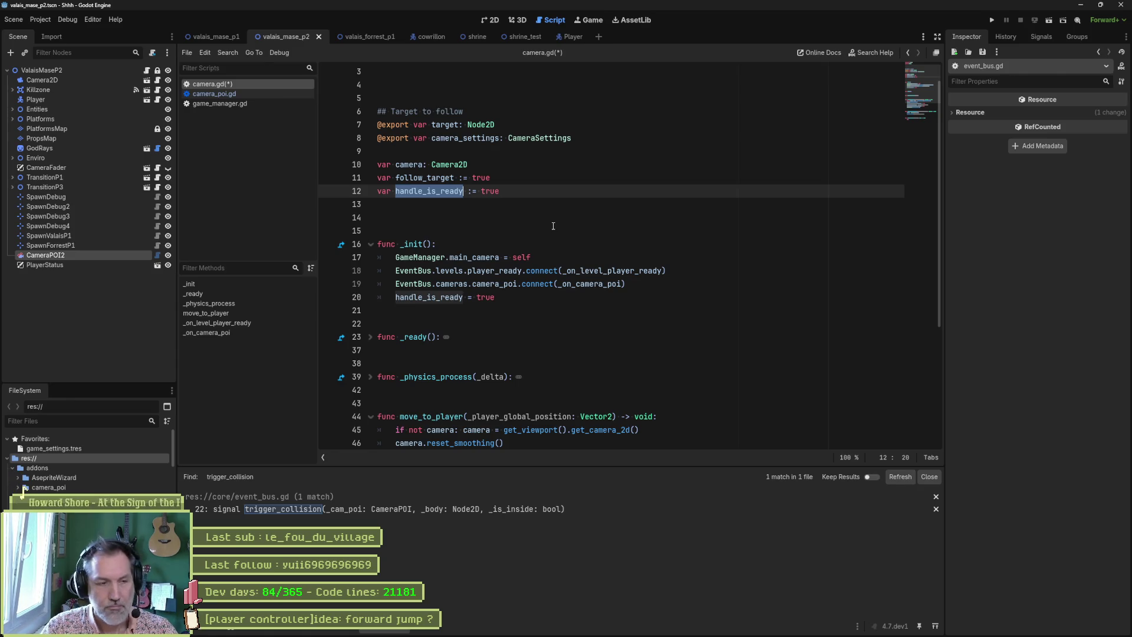
pyautogui.press('BackSpace')
pyautogui.write('is_rea')
pyautogui.press('BackSpace')
pyautogui.press('BackSpace')
pyautogui.press('BackSpace')
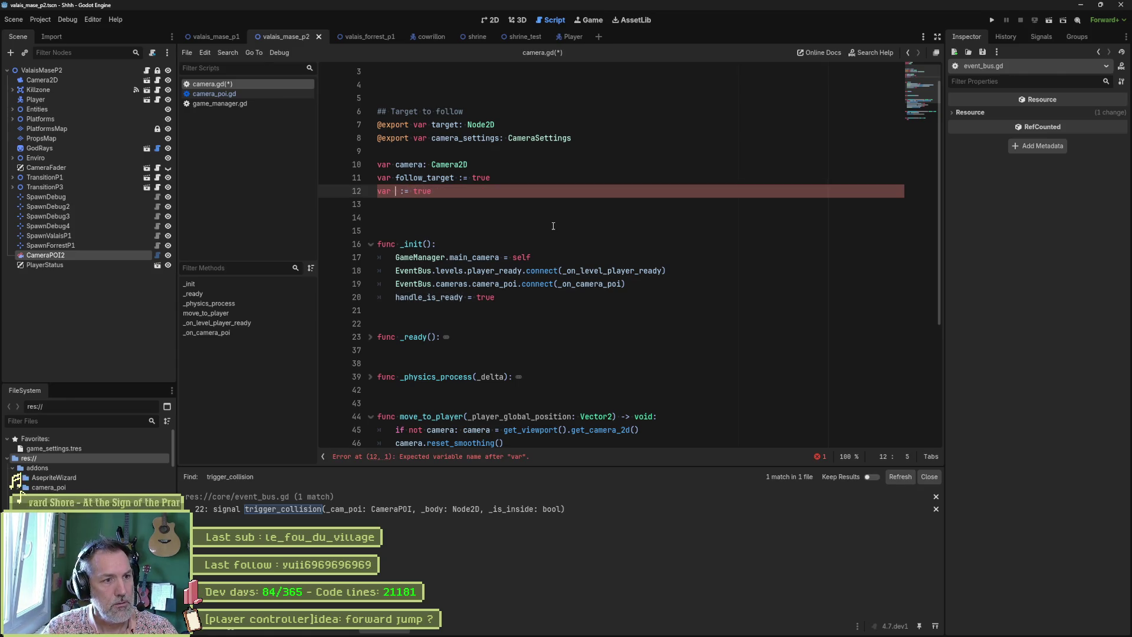
pyautogui.write('is_ready')
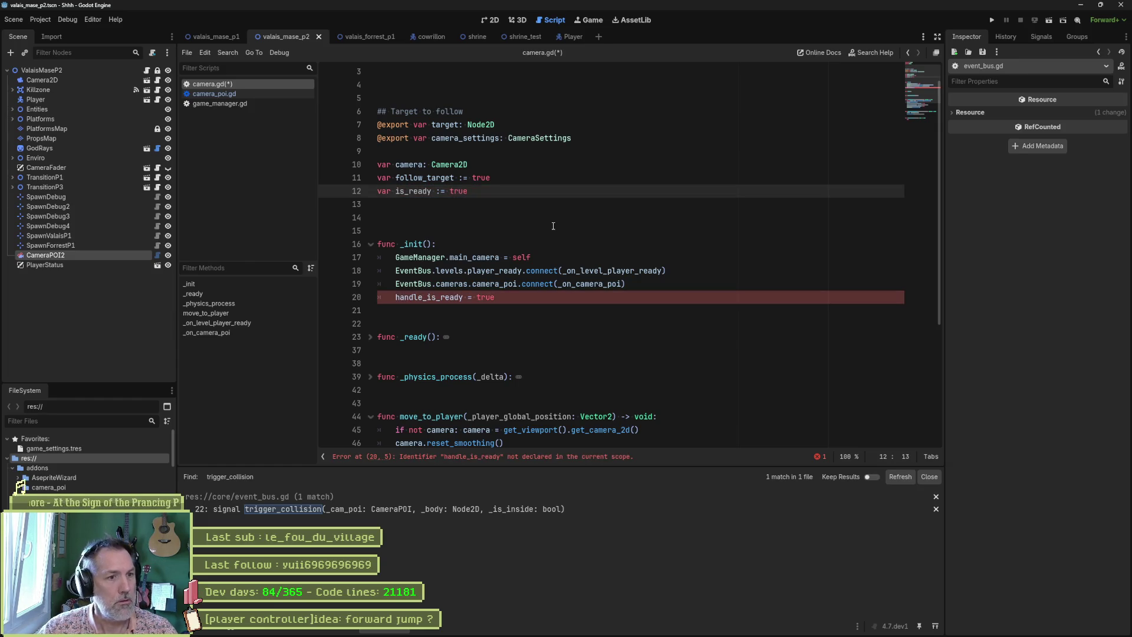
pyautogui.doubleClick(412, 190)
pyautogui.hotkey('ctrl', 'c')
pyautogui.doubleClick(428, 297)
pyautogui.hotkey('ctrl', 'v')
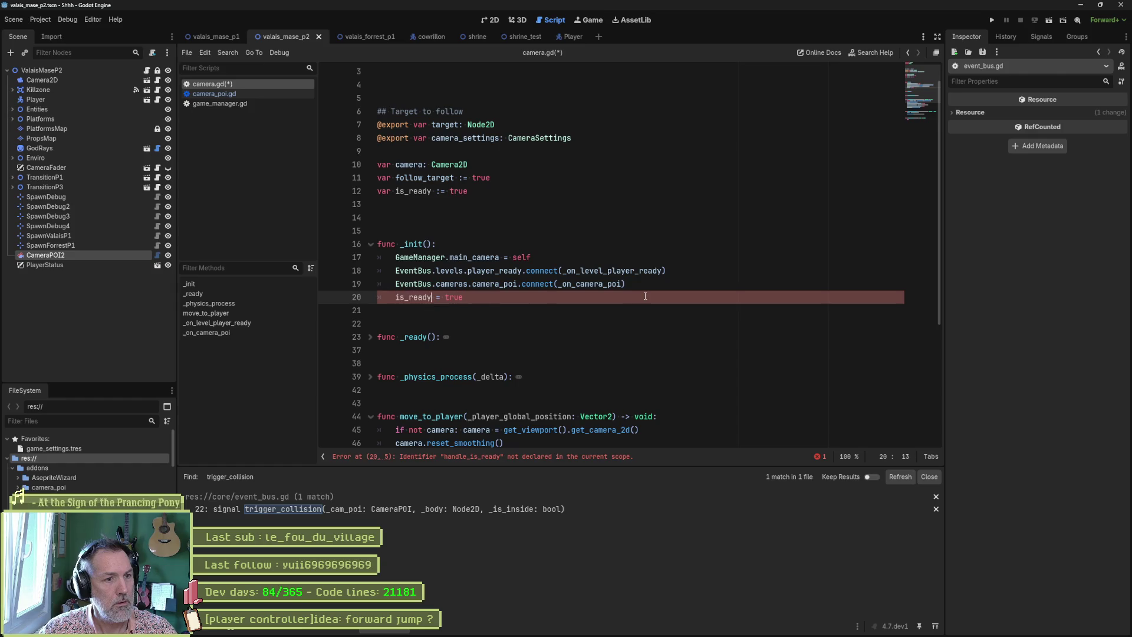
# - Change is_ready's initial value and the _init assignment to false
pyautogui.doubleClick(456, 192)
pyautogui.write('false')
pyautogui.doubleClick(456, 192)
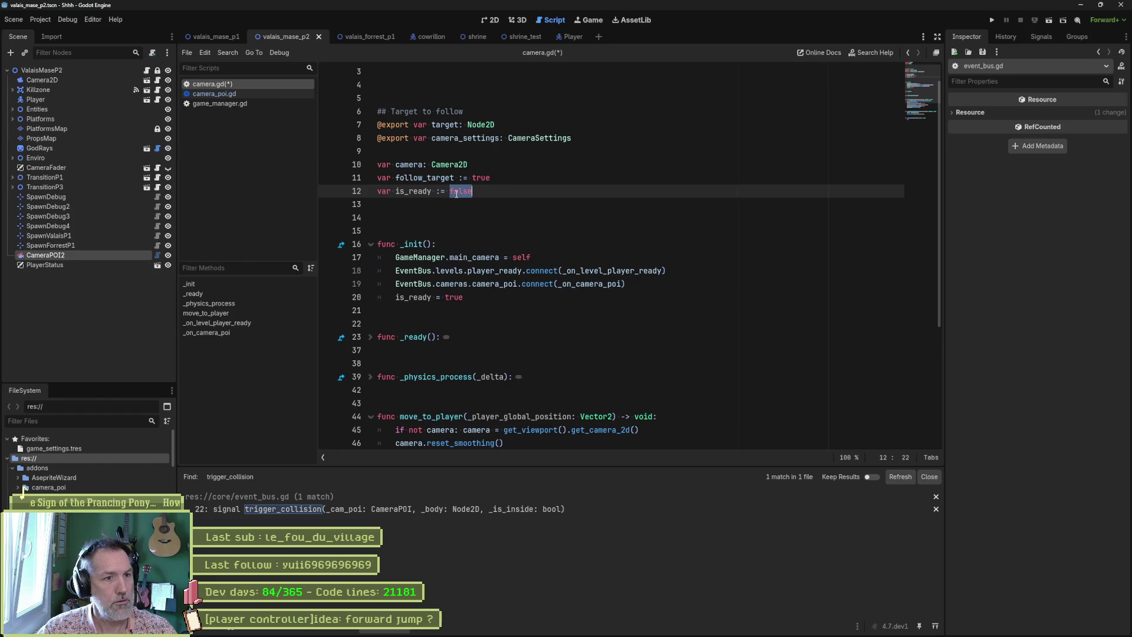
pyautogui.hotkey('ctrl', 'c')
pyautogui.doubleClick(455, 297)
pyautogui.hotkey('ctrl', 'v')
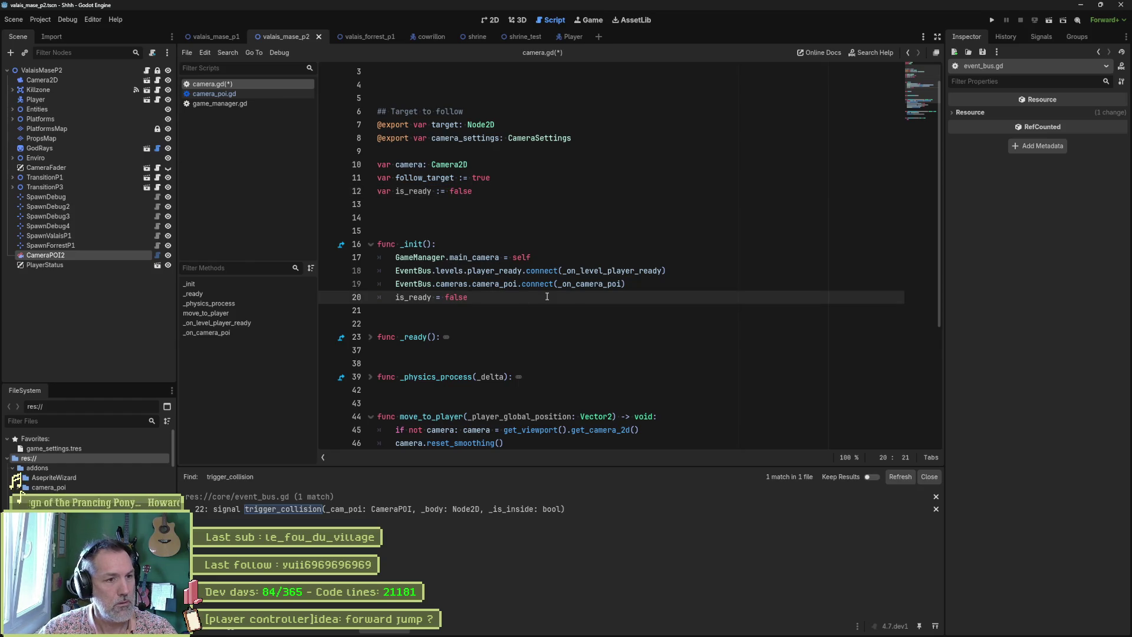
pyautogui.scroll(-3, 543, 328)
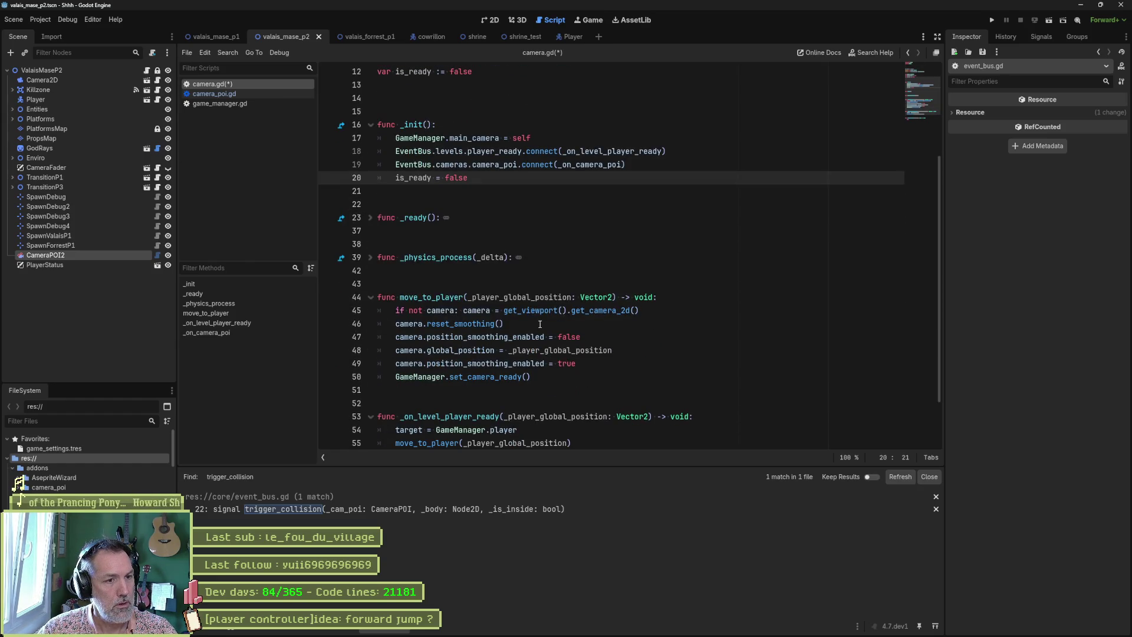
pyautogui.click(581, 364)
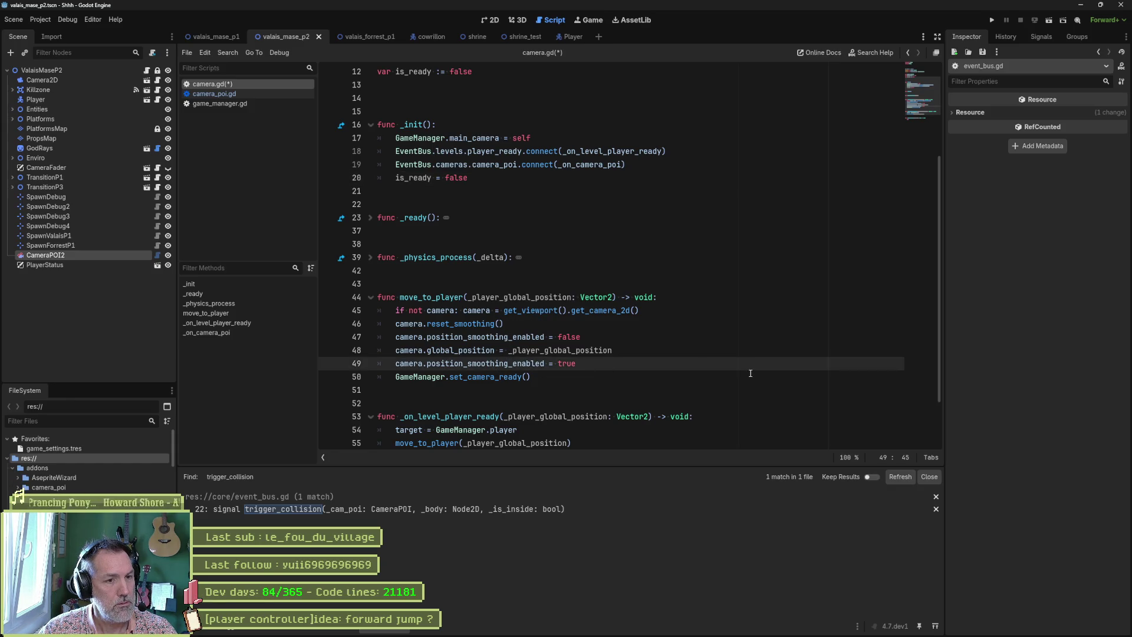
pyautogui.scroll(-2, 750, 373)
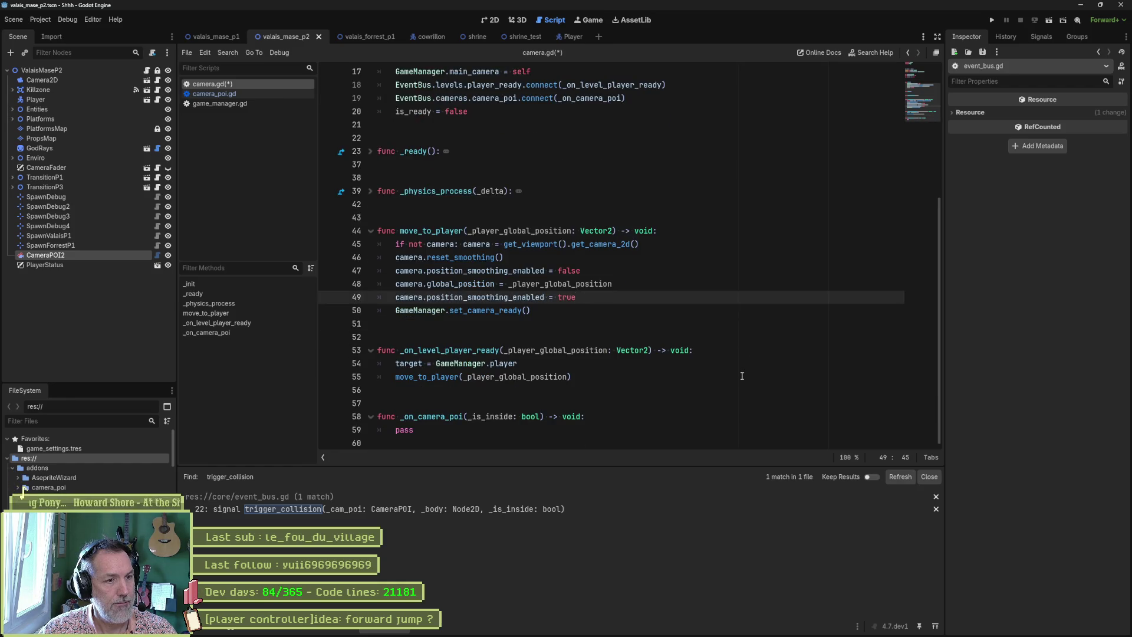
pyautogui.doubleClick(478, 350)
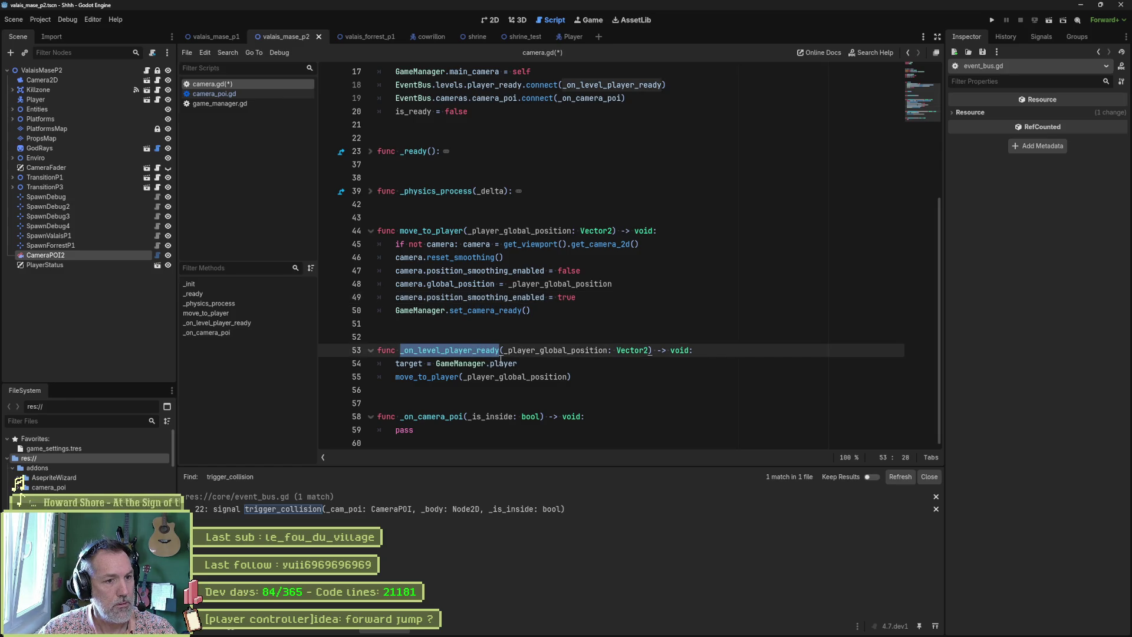
pyautogui.click(618, 361)
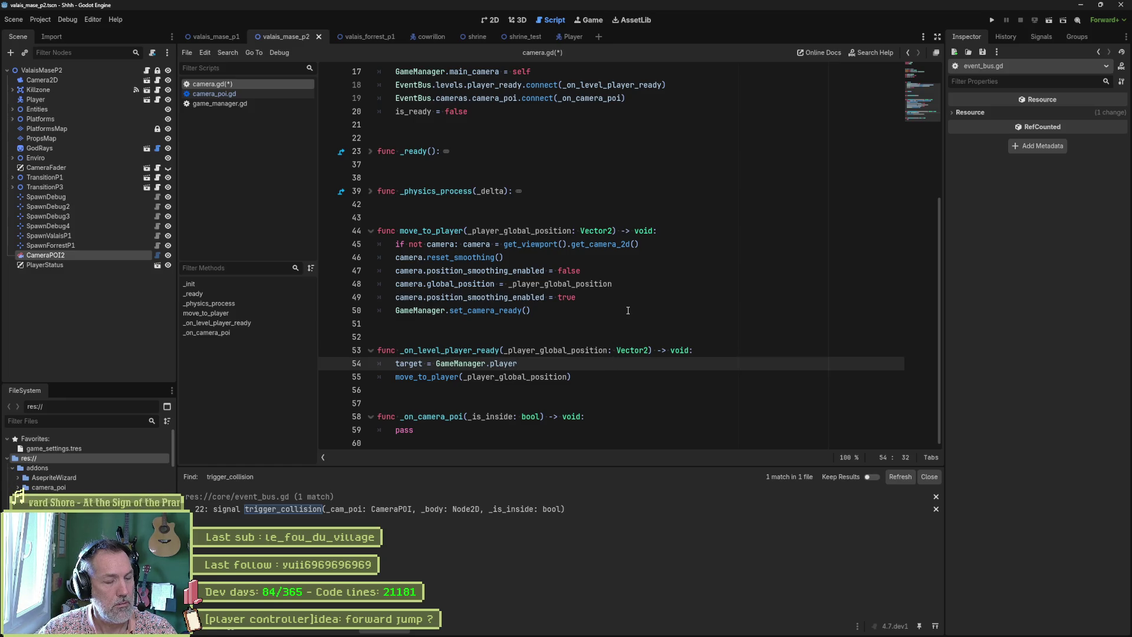
pyautogui.click(706, 349)
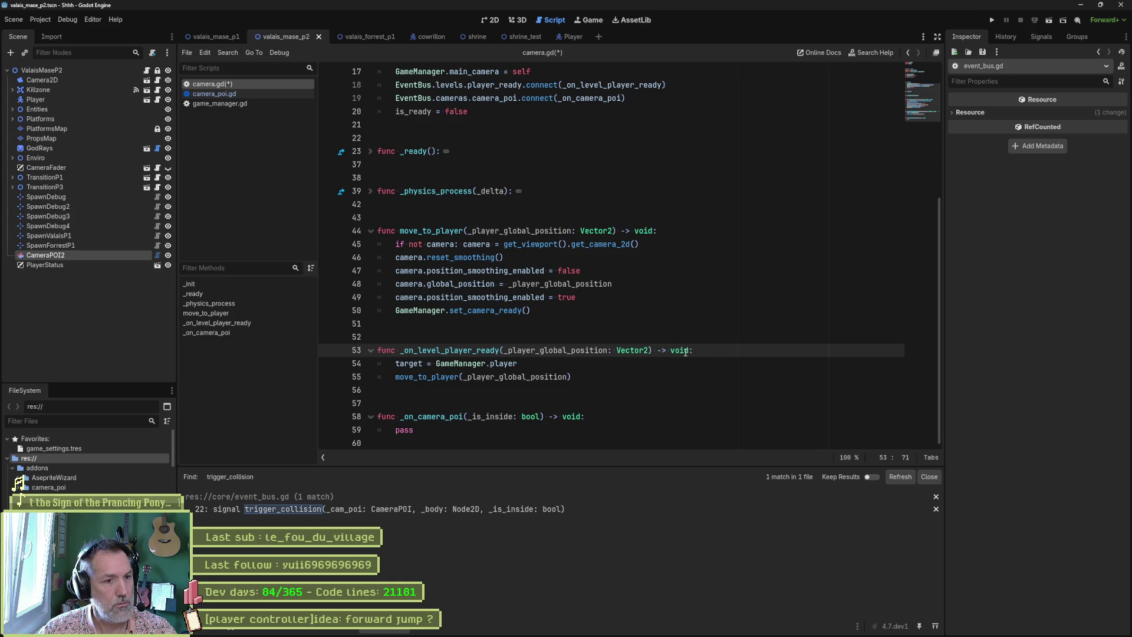
pyautogui.doubleClick(410, 431)
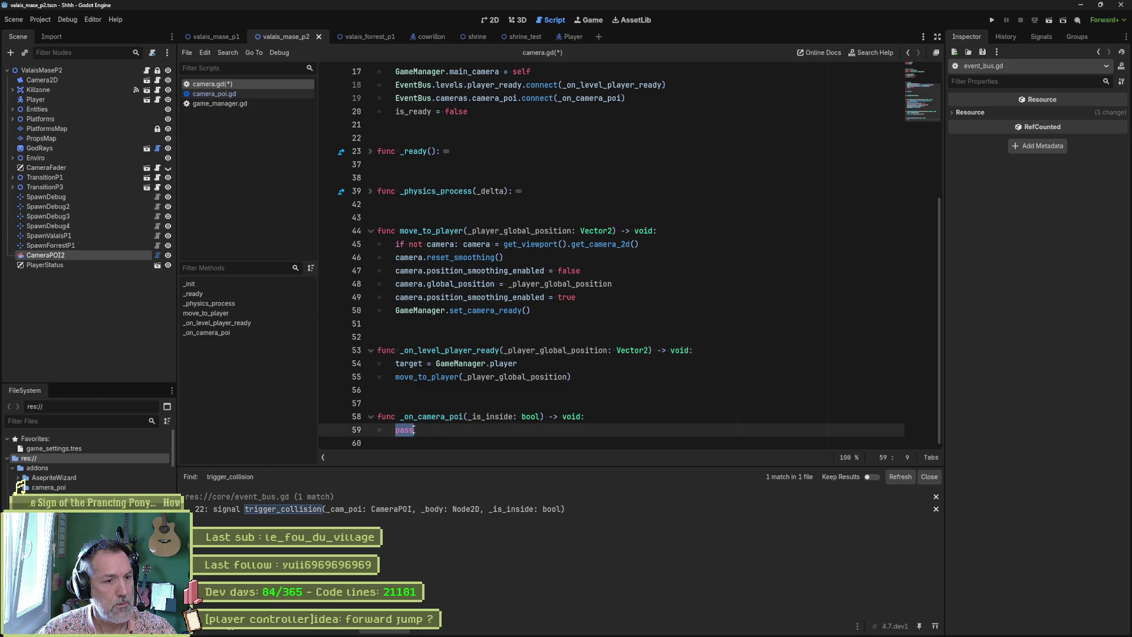
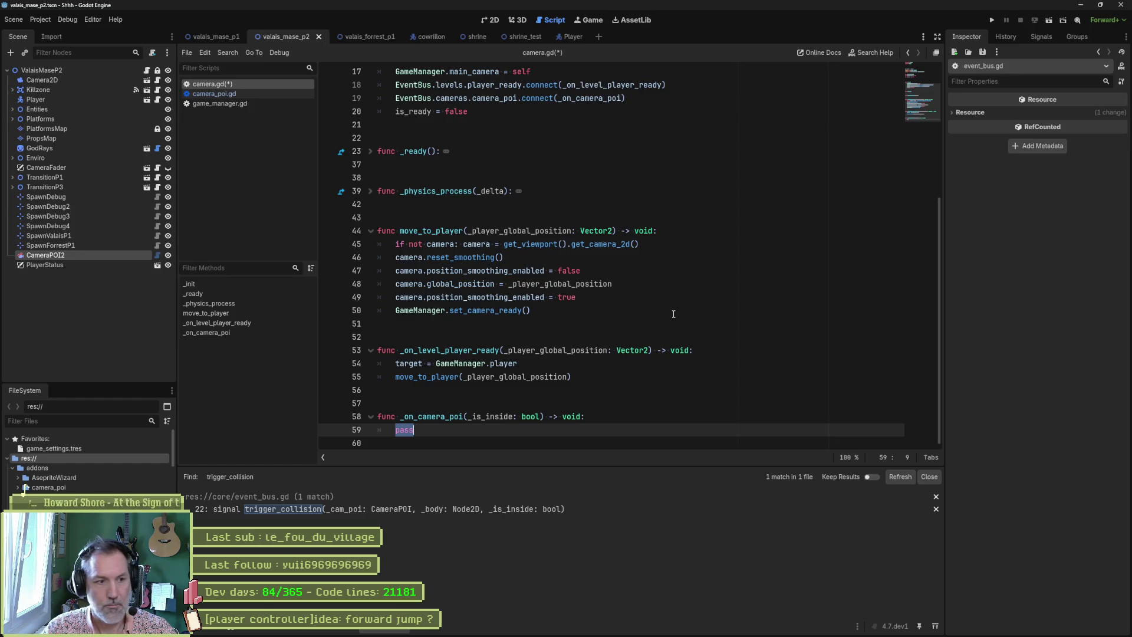
# - Replace pass in _on_camera_poi with 'if _is_inside and not is_ready:' and start its indented body
pyautogui.write('if ')
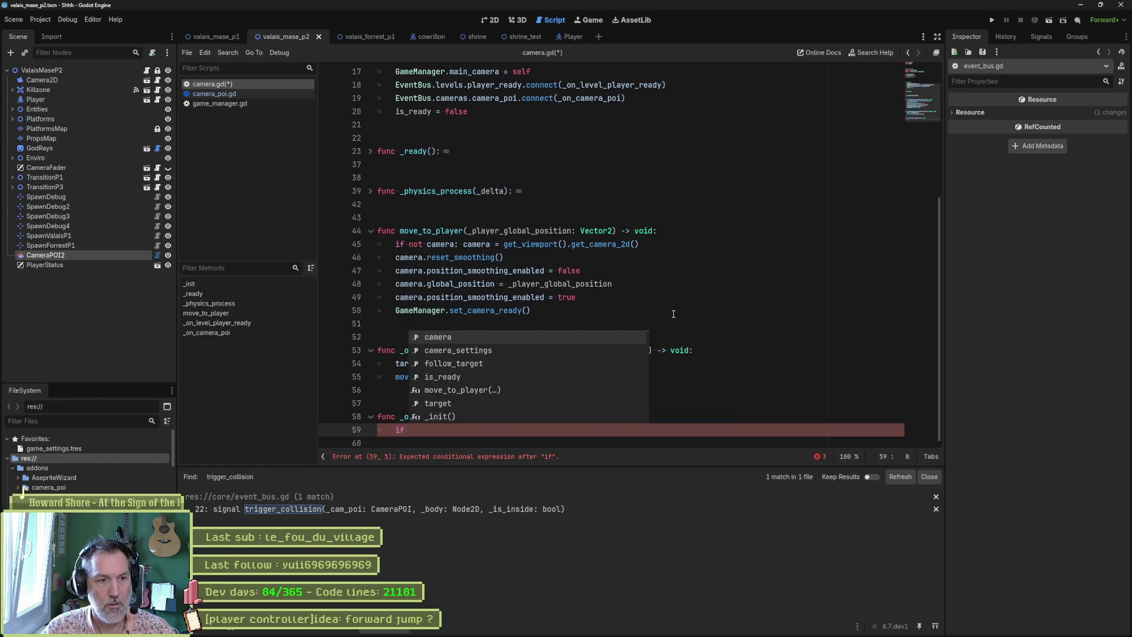
pyautogui.write('_is_inside')
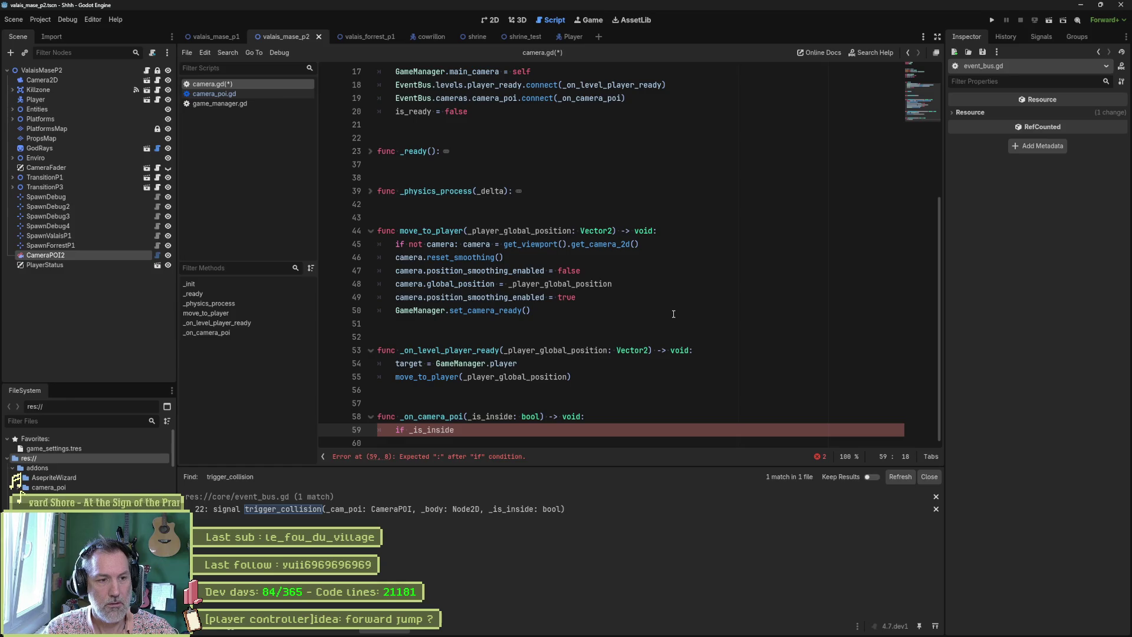
pyautogui.write(' and i')
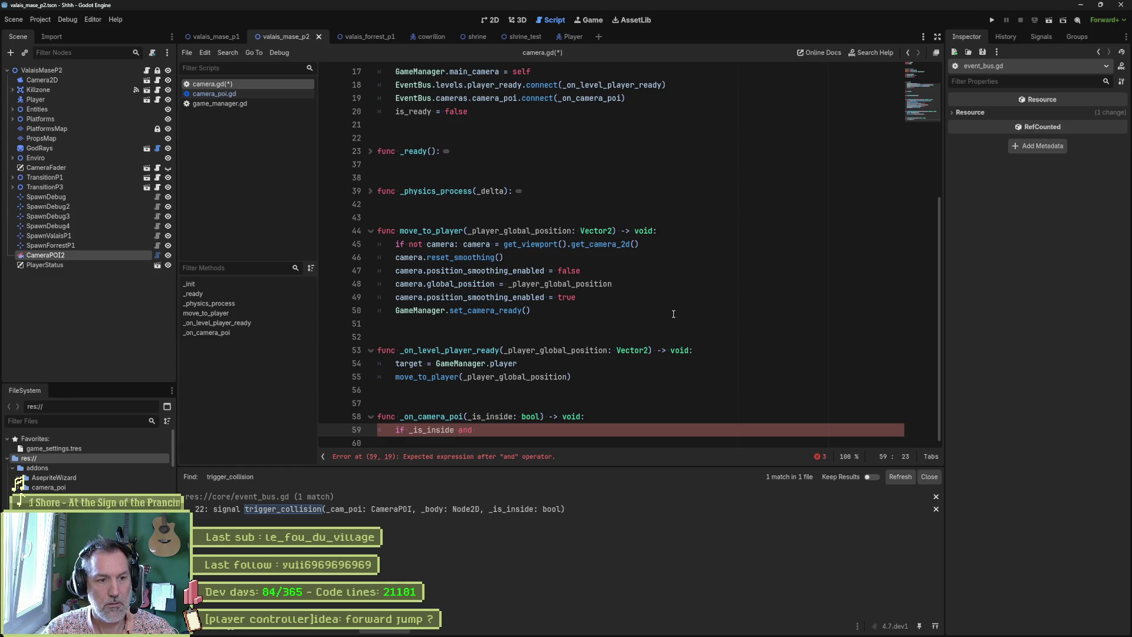
pyautogui.write('s')
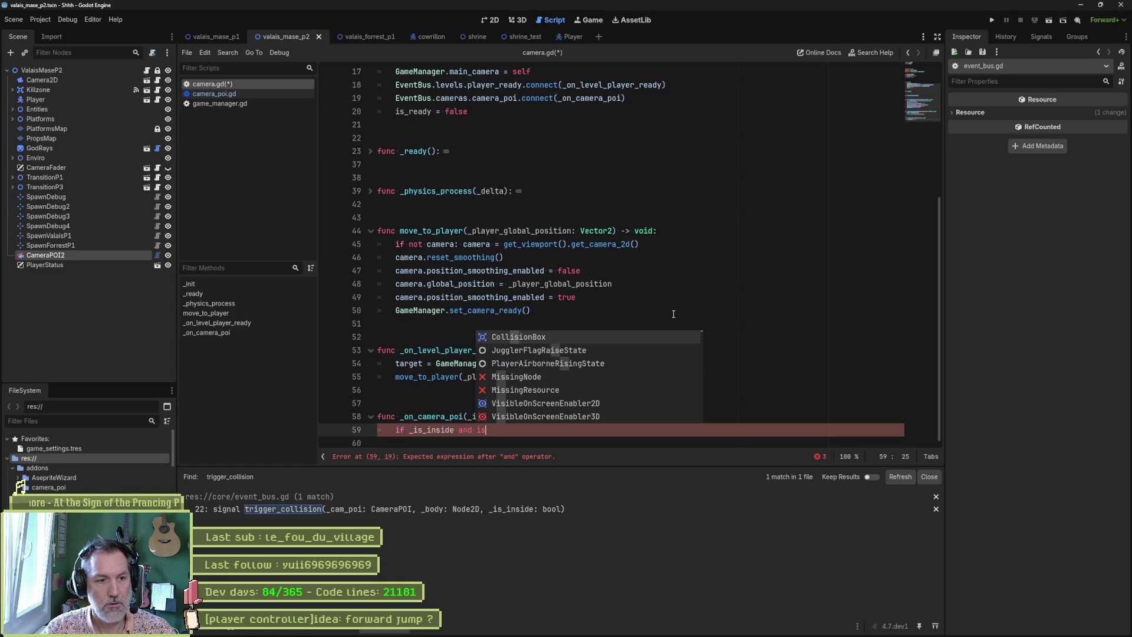
pyautogui.write('_')
pyautogui.press('Return')
pyautogui.hotkey('ctrl', 'Left')
pyautogui.write('not')
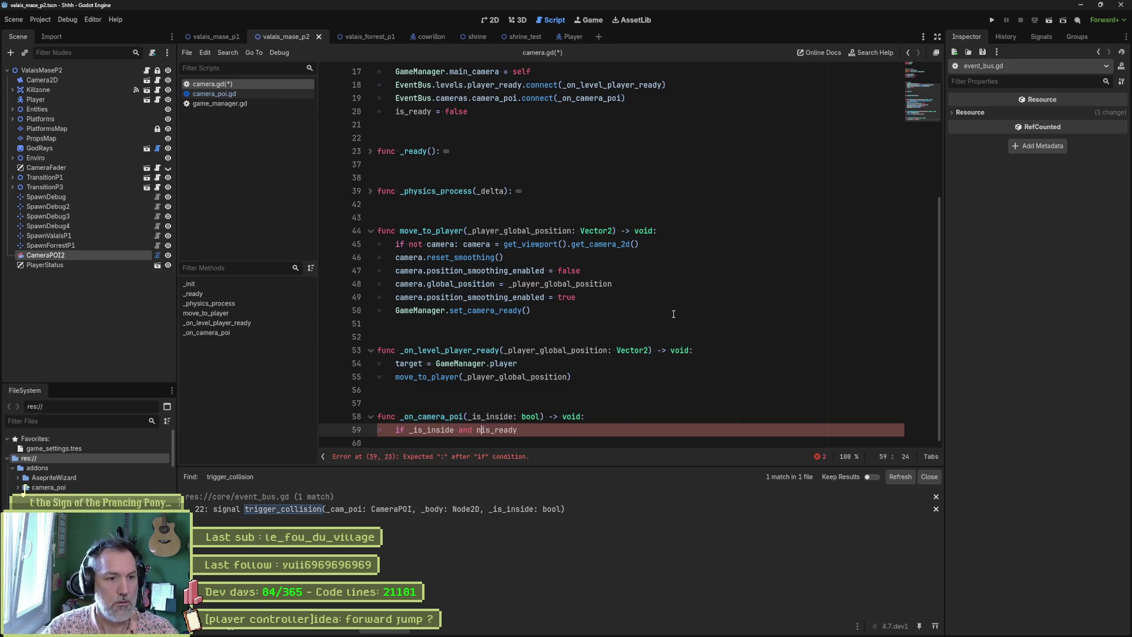
pyautogui.press('End')
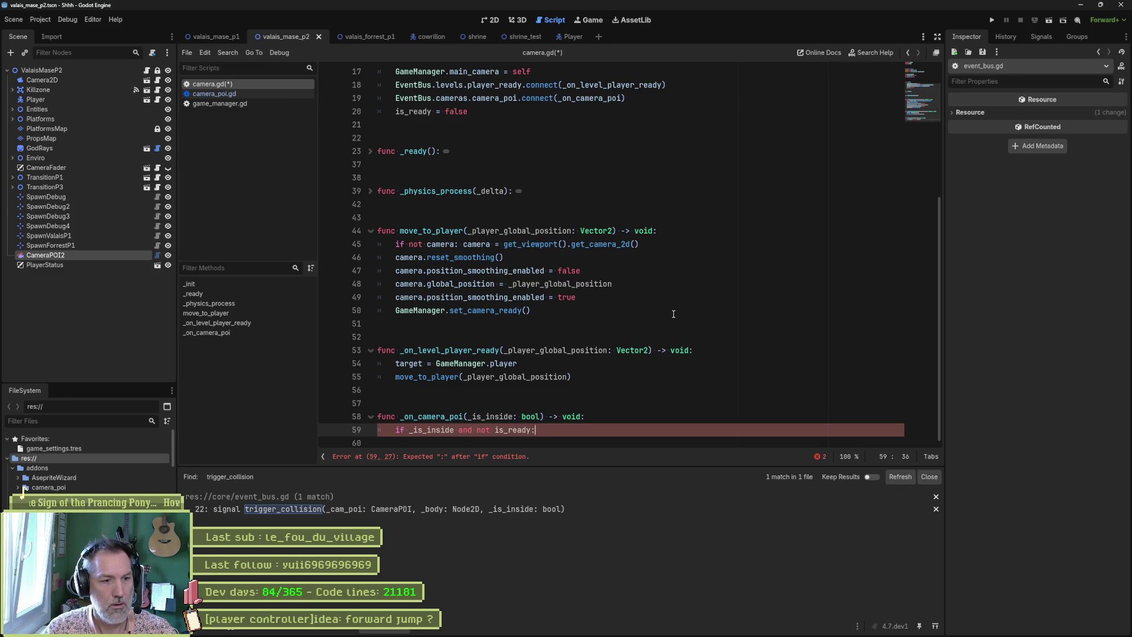
pyautogui.press('Return')
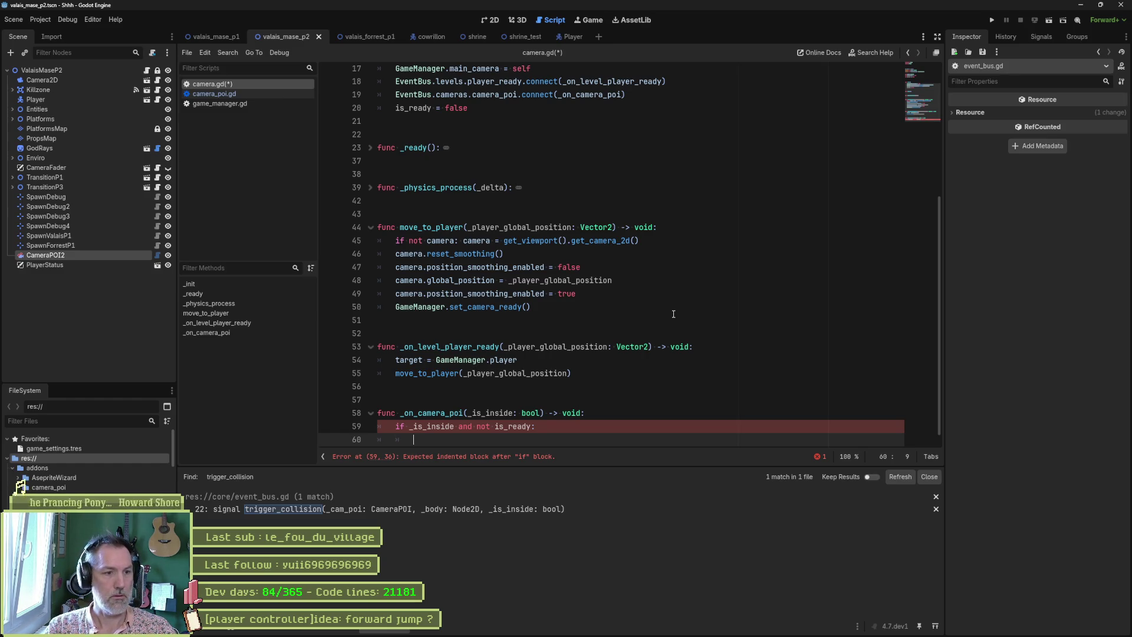
pyautogui.scroll(5, 673, 314)
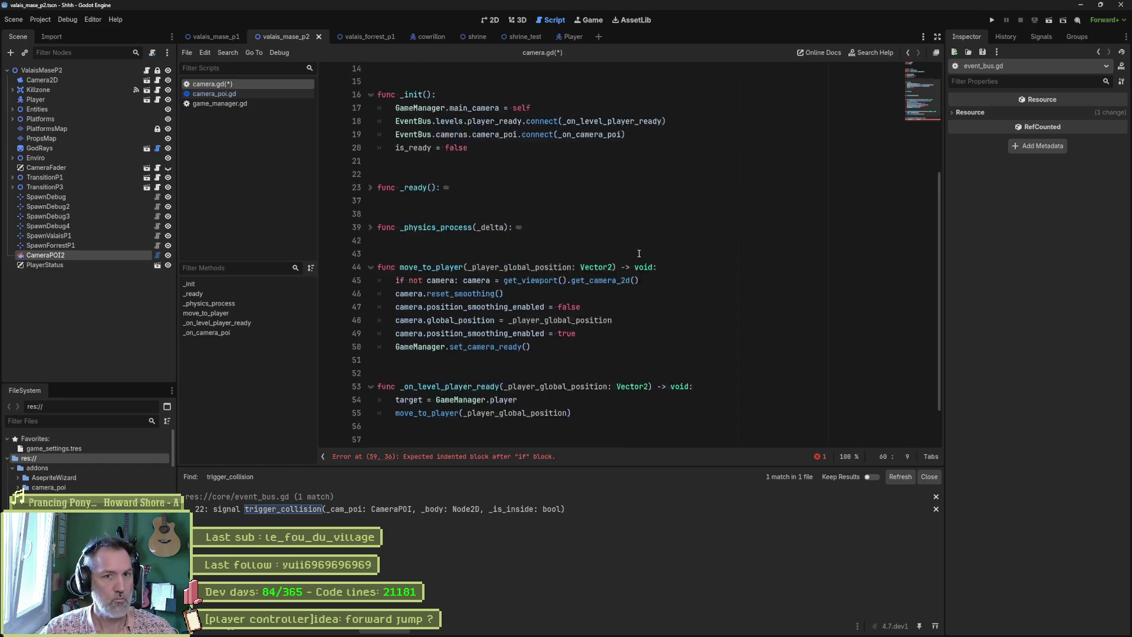
# - Declare 'var handle_is_ready := true' after the existing variable declarations in camera.gd
pyautogui.click(523, 217)
pyautogui.press('Return')
pyautogui.write('var habndle_')
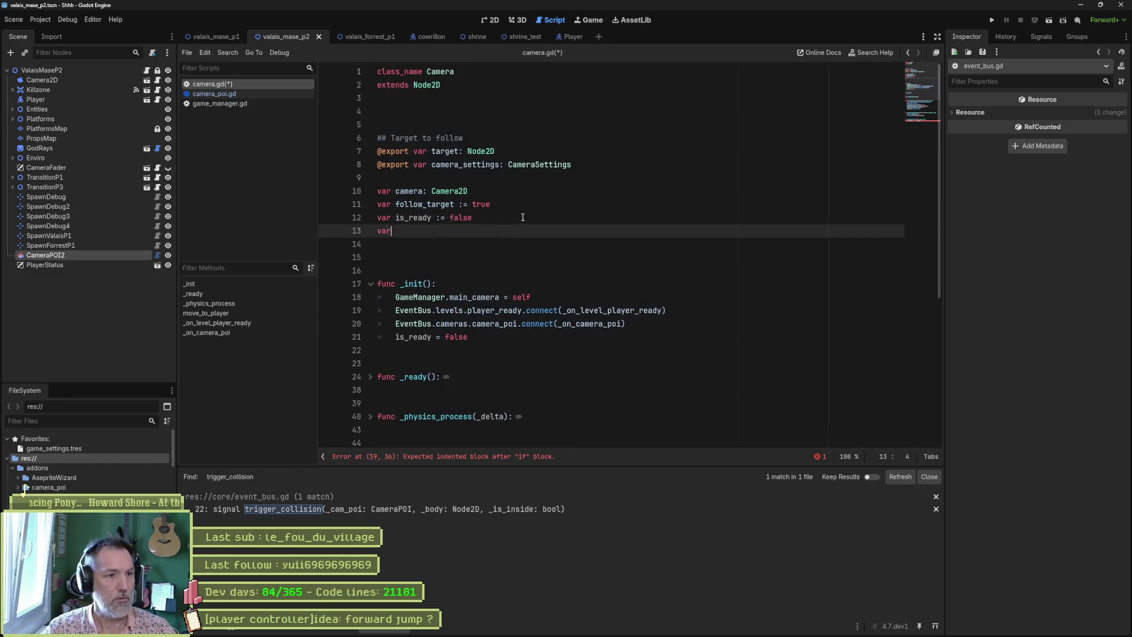
pyautogui.press('BackSpace')
pyautogui.press('BackSpace')
pyautogui.press('BackSpace')
pyautogui.write('ndle_is_ready ')
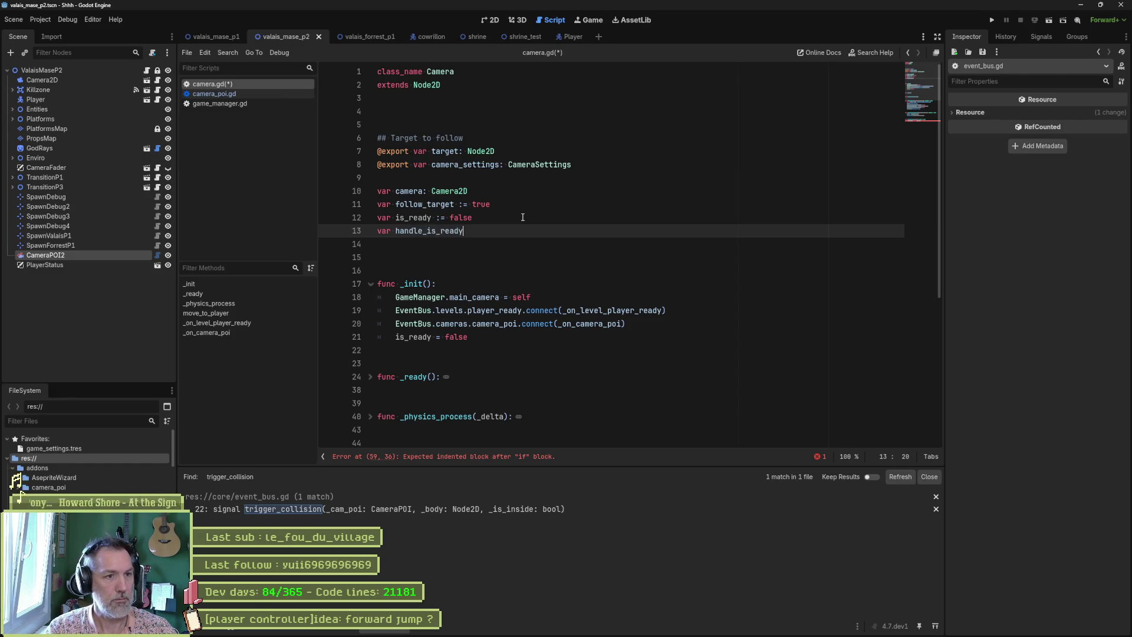
pyautogui.write(':= true')
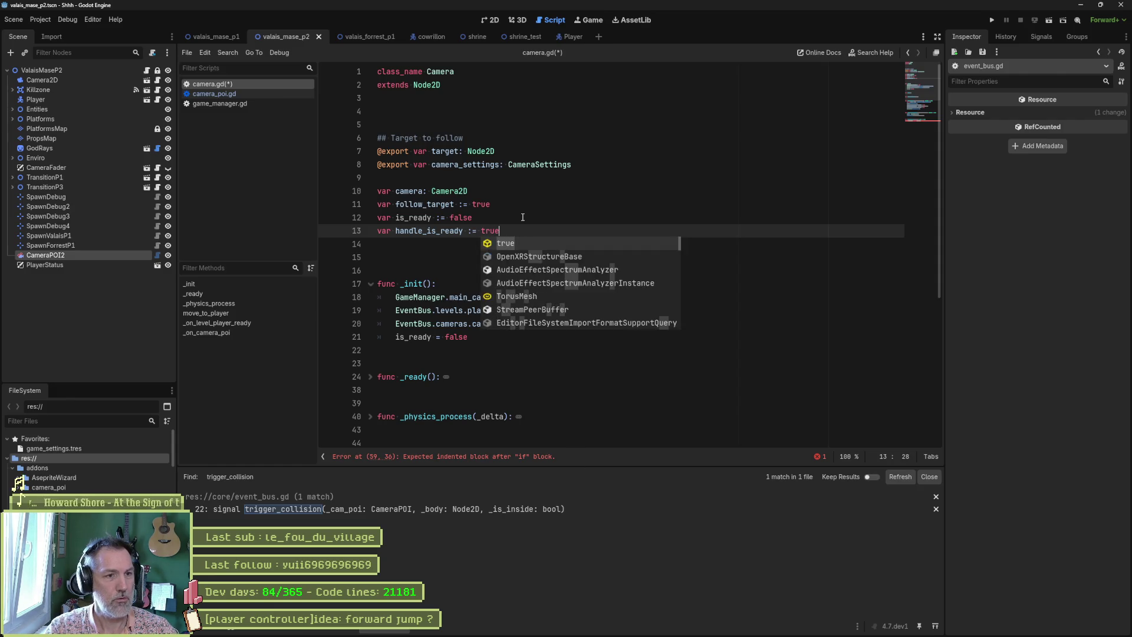
# - Add 'handle_is_ready = true' at the end of the _init body
pyautogui.doubleClick(448, 231)
pyautogui.hotkey('ctrl', 'c')
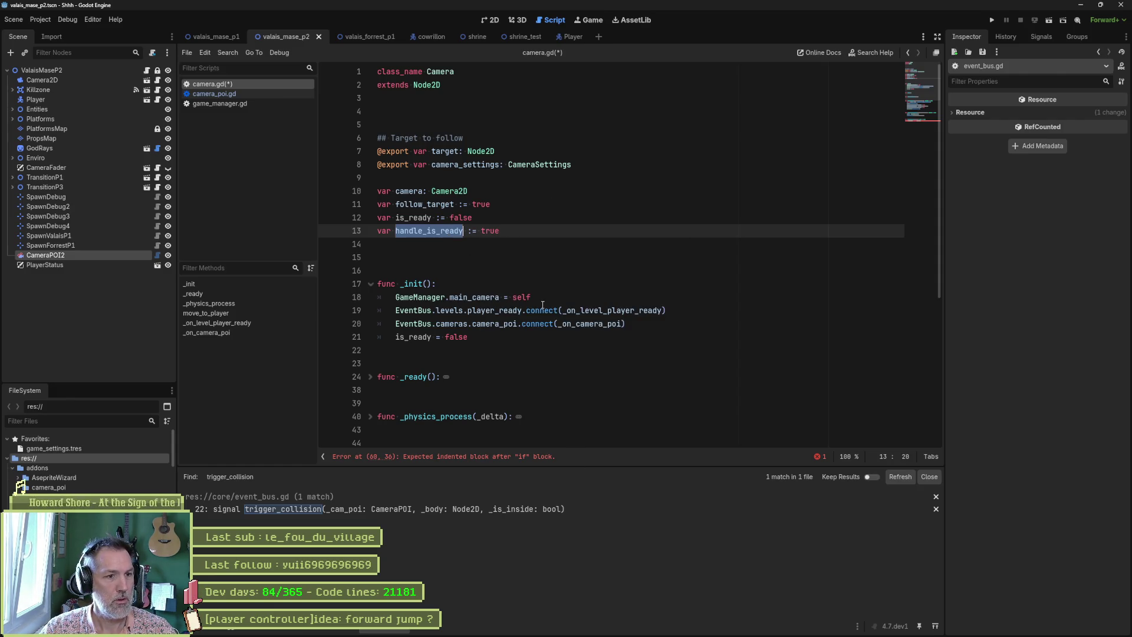
pyautogui.click(537, 335)
pyautogui.press('Return')
pyautogui.hotkey('ctrl', 'v')
pyautogui.write('true')
pyautogui.doubleClick(430, 349)
pyautogui.scroll(-6, 531, 413)
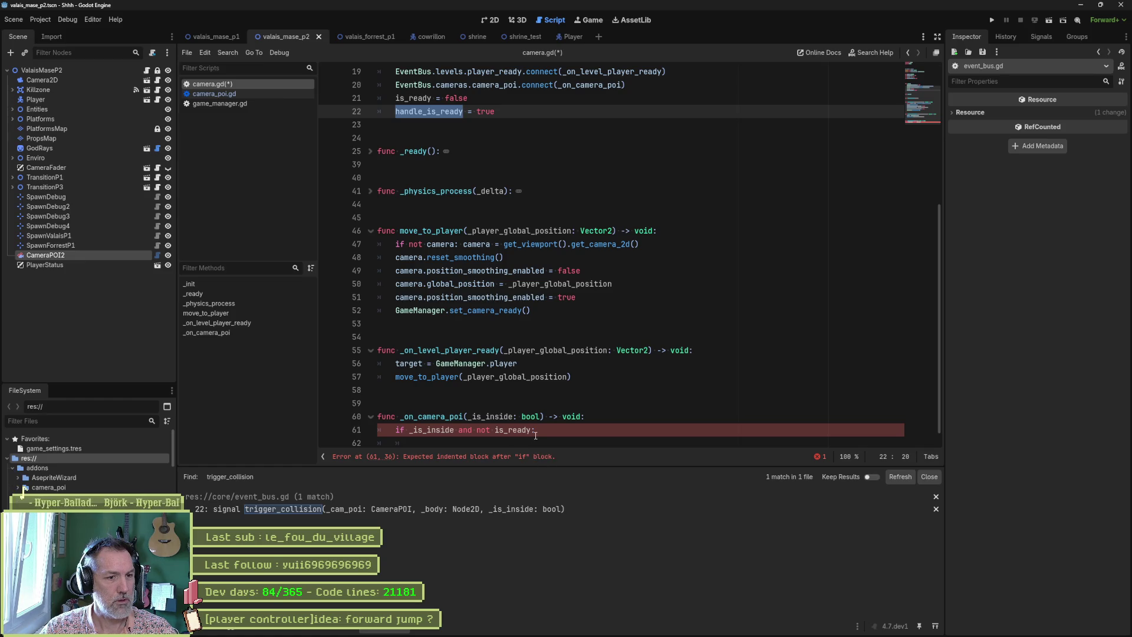
# - Wrap the two body lines of _on_level_player_ready in 'if handle_is_ready:'
pyautogui.click(699, 351)
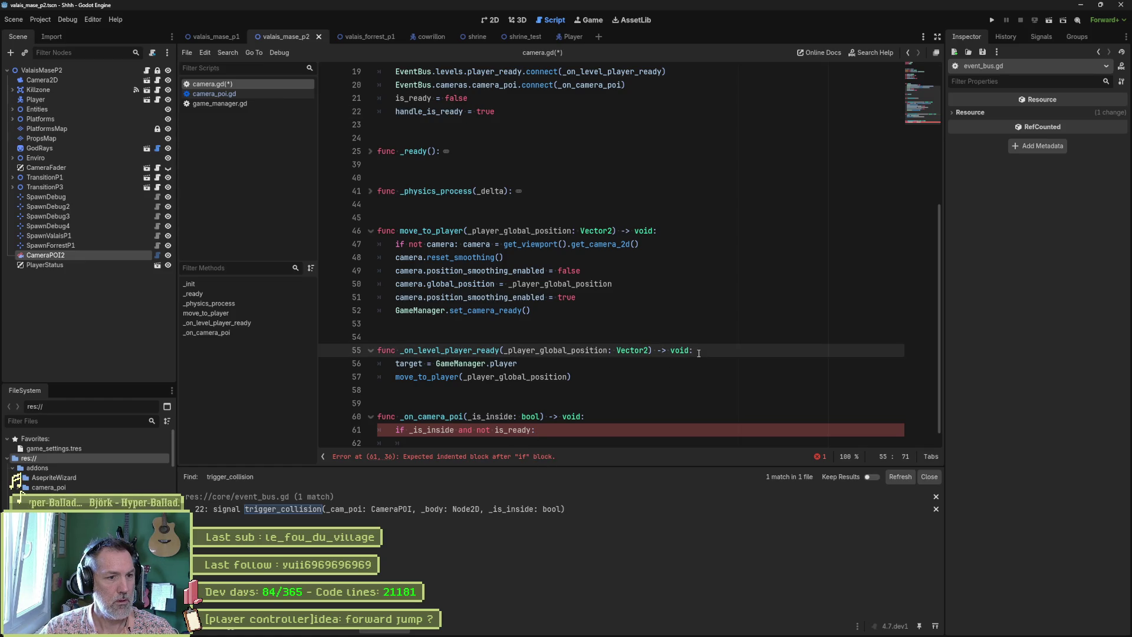
pyautogui.press('Return')
pyautogui.write('if handle_is_ready')
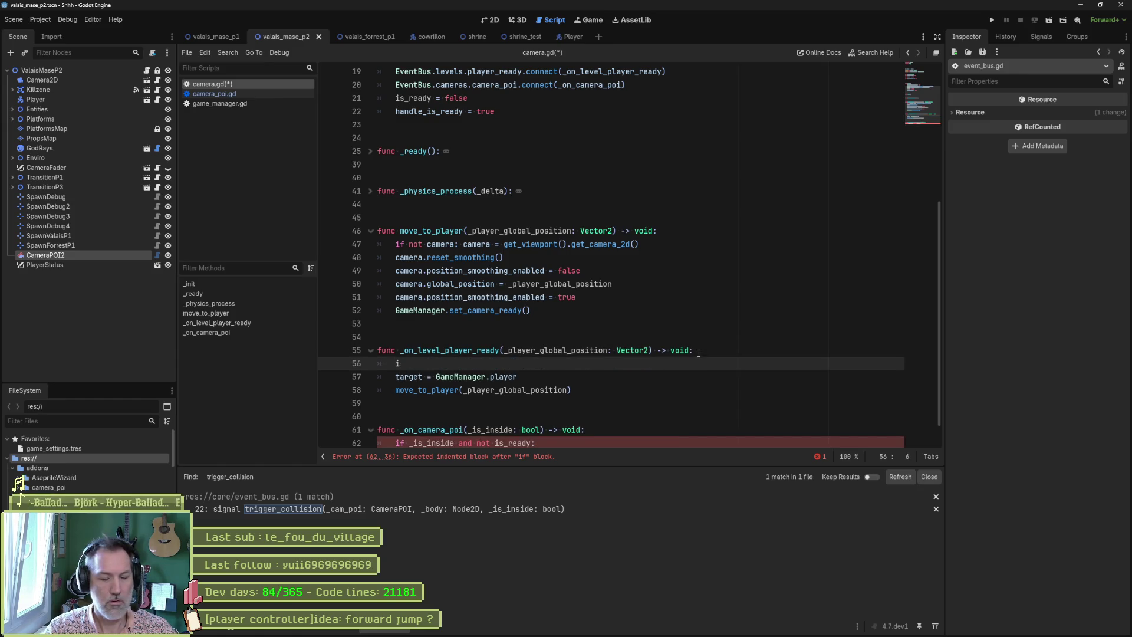
pyautogui.write(':')
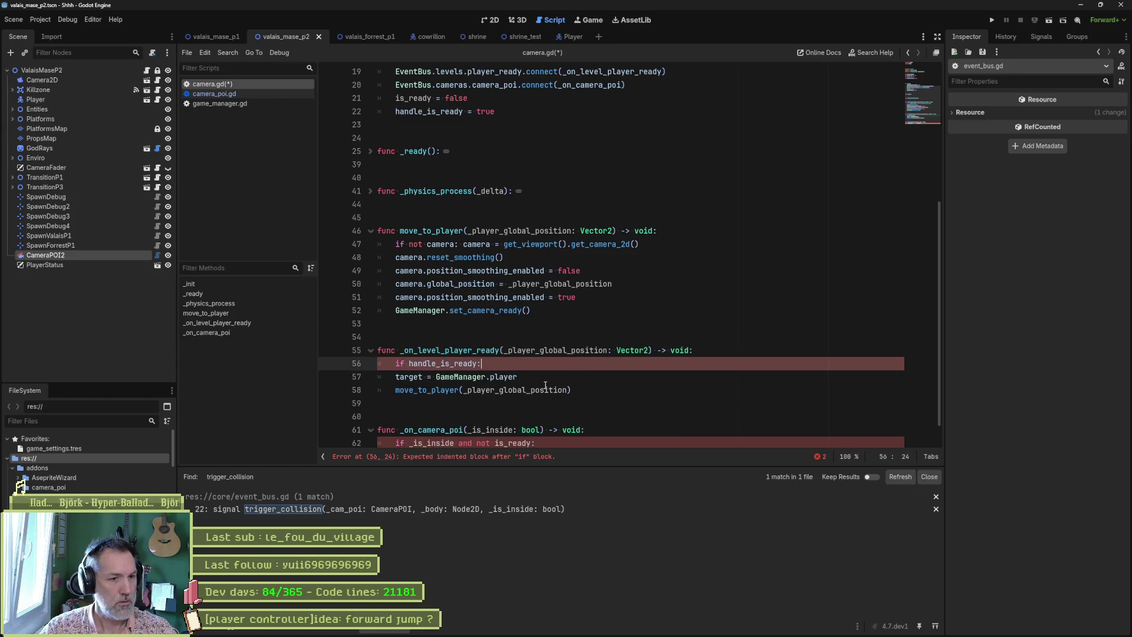
pyautogui.moveTo(395, 376); pyautogui.dragTo(589, 390)
pyautogui.press('Tab')
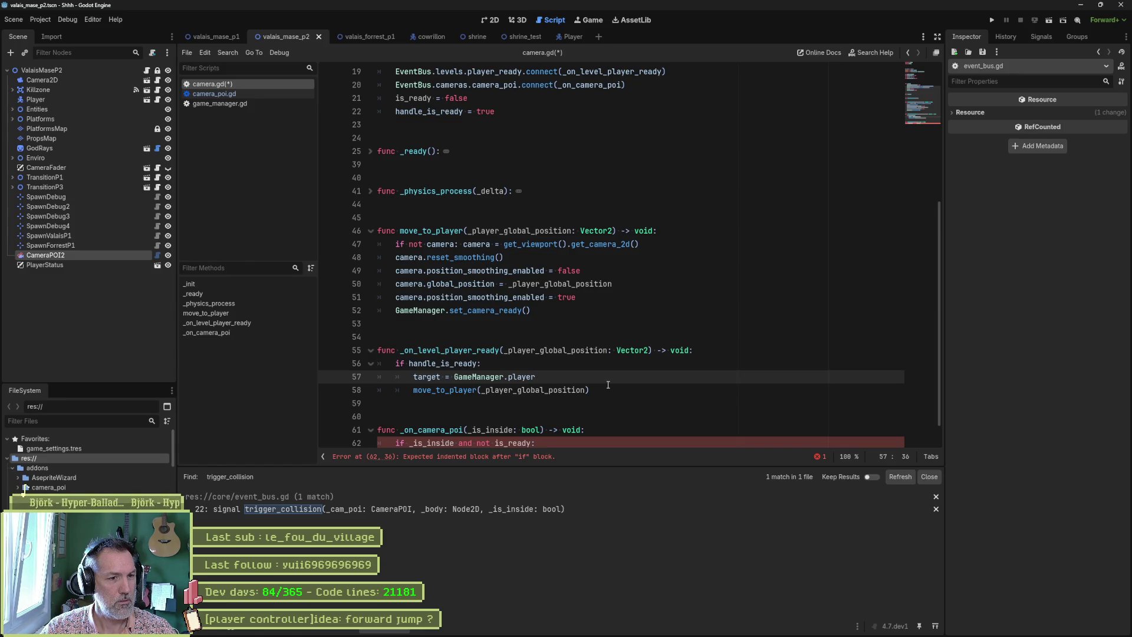
# - Add 'handle_is_ready = false' under the camera POI condition and save the script
pyautogui.scroll(-1, 608, 385)
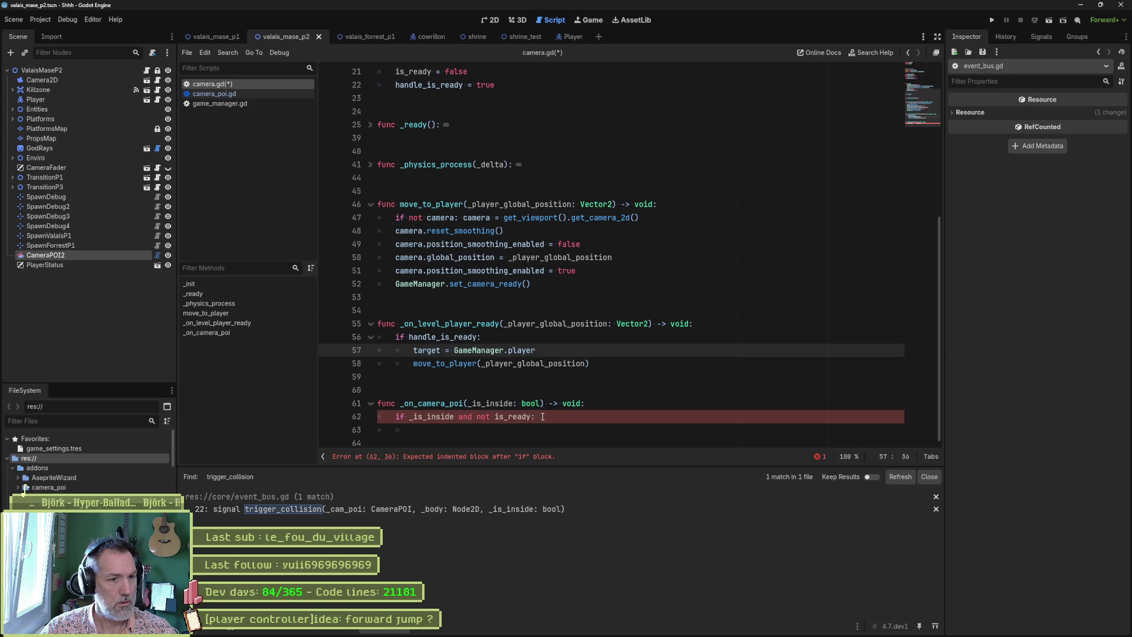
pyautogui.click(706, 420)
pyautogui.press('Return')
pyautogui.write('handle_is_ready = false')
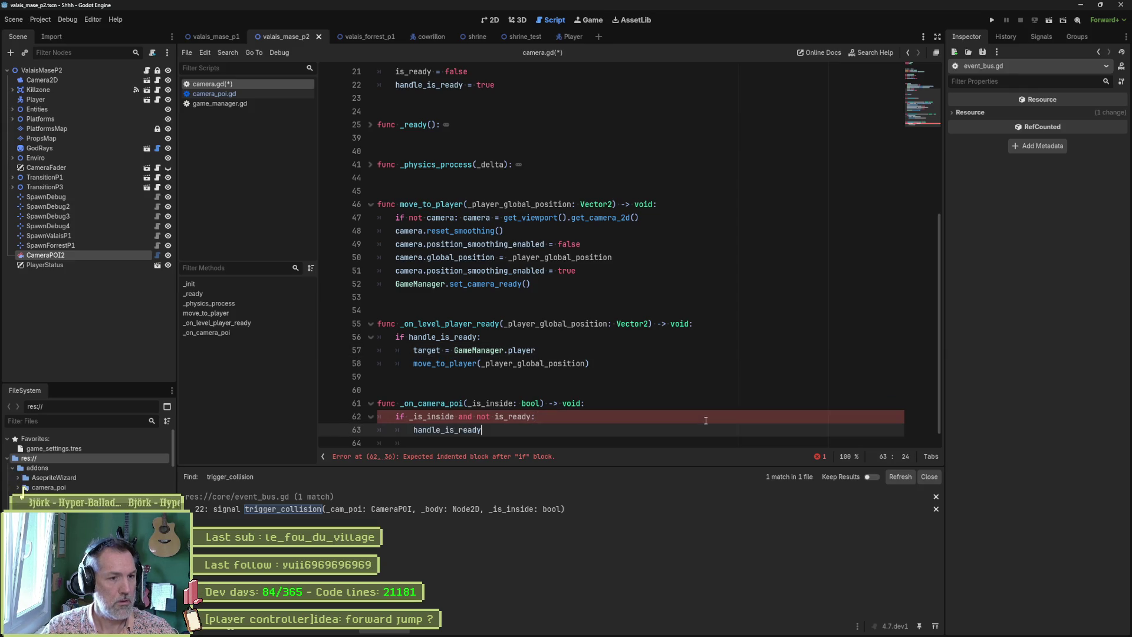
pyautogui.hotkey('ctrl', 's')
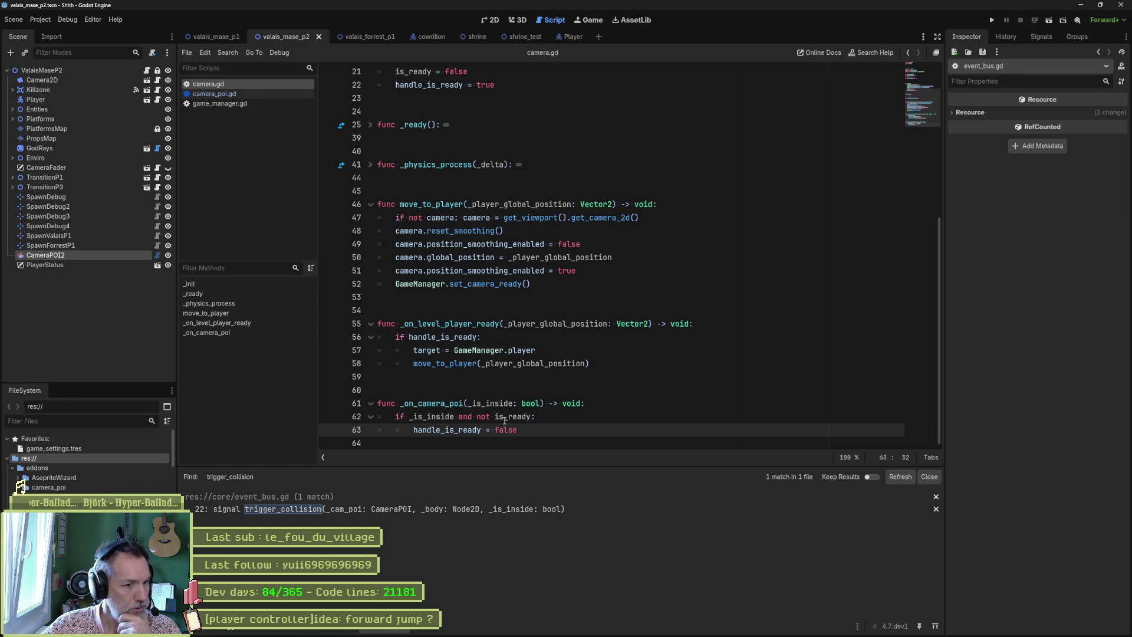
# - Review the _is_inside condition, the handle_is_ready line and the _on_level_player_ready name
pyautogui.doubleClick(413, 416)
pyautogui.moveTo(460, 417); pyautogui.dragTo(538, 417)
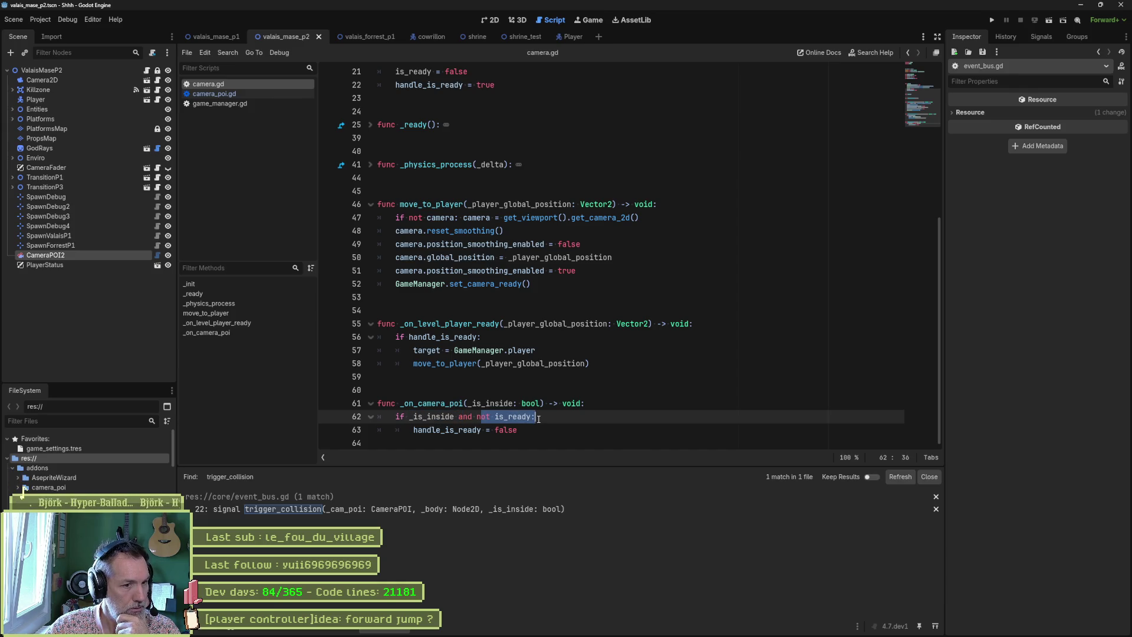
pyautogui.moveTo(414, 430); pyautogui.dragTo(484, 430)
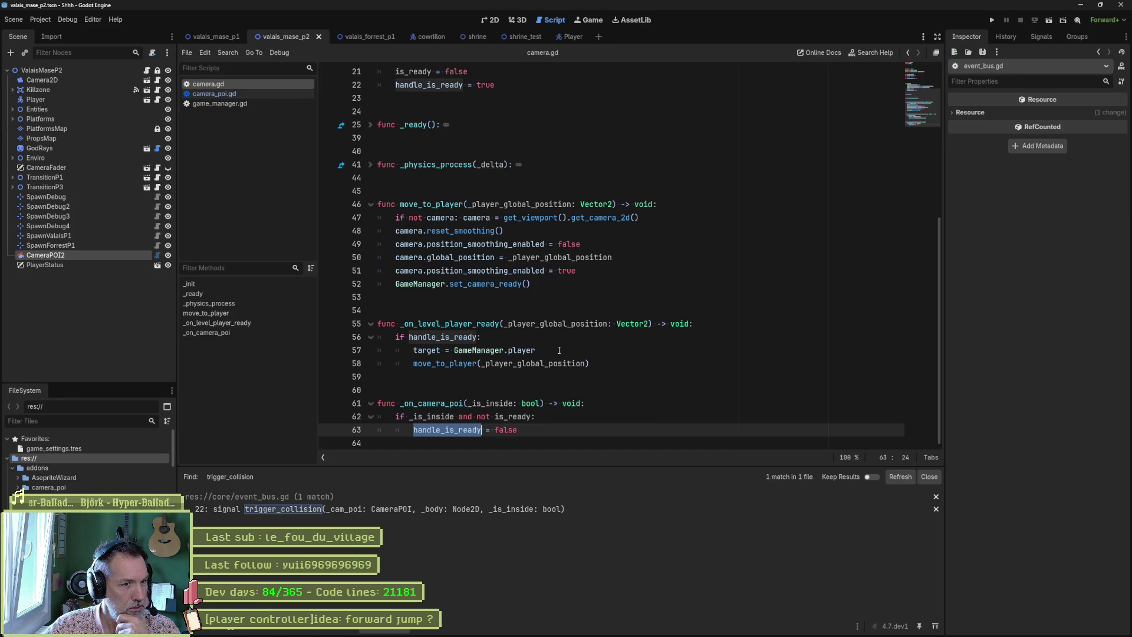
pyautogui.click(475, 323)
pyautogui.doubleClick(475, 323)
pyautogui.click(477, 326)
pyautogui.doubleClick(476, 326)
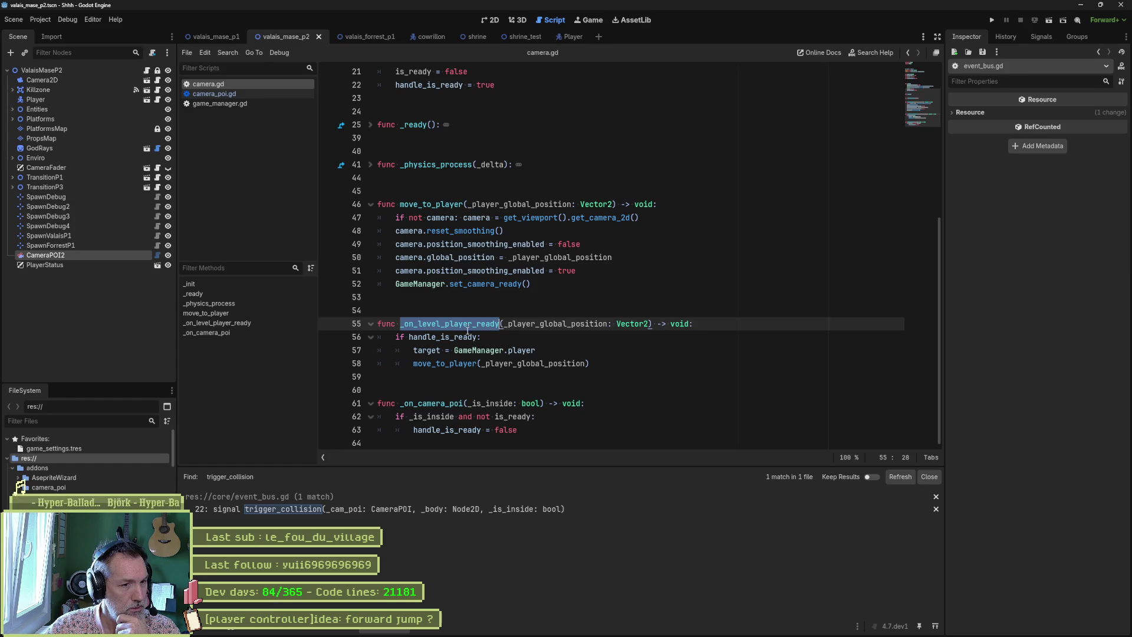
# - Inspect line 57 and move_to_player, then open camera_poi.gd at on_body_entered
pyautogui.click(435, 351)
pyautogui.click(503, 350)
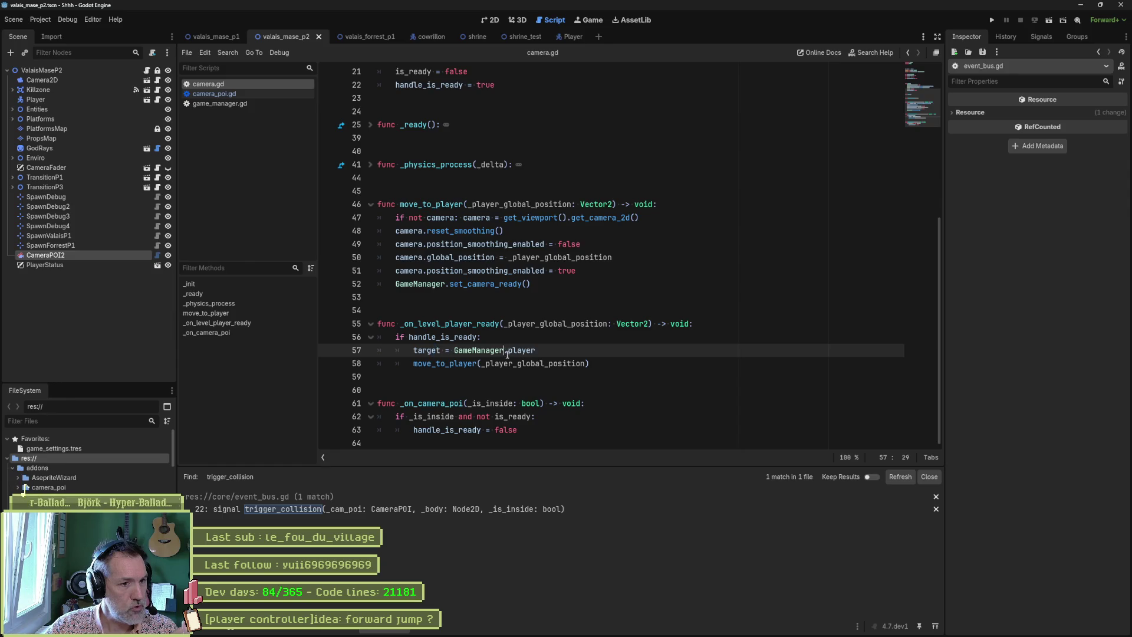
pyautogui.hotkey('shift', 'Down')
pyautogui.hotkey('shift', 'Down')
pyautogui.moveTo(494, 207); pyautogui.dragTo(483, 286)
pyautogui.click(482, 286)
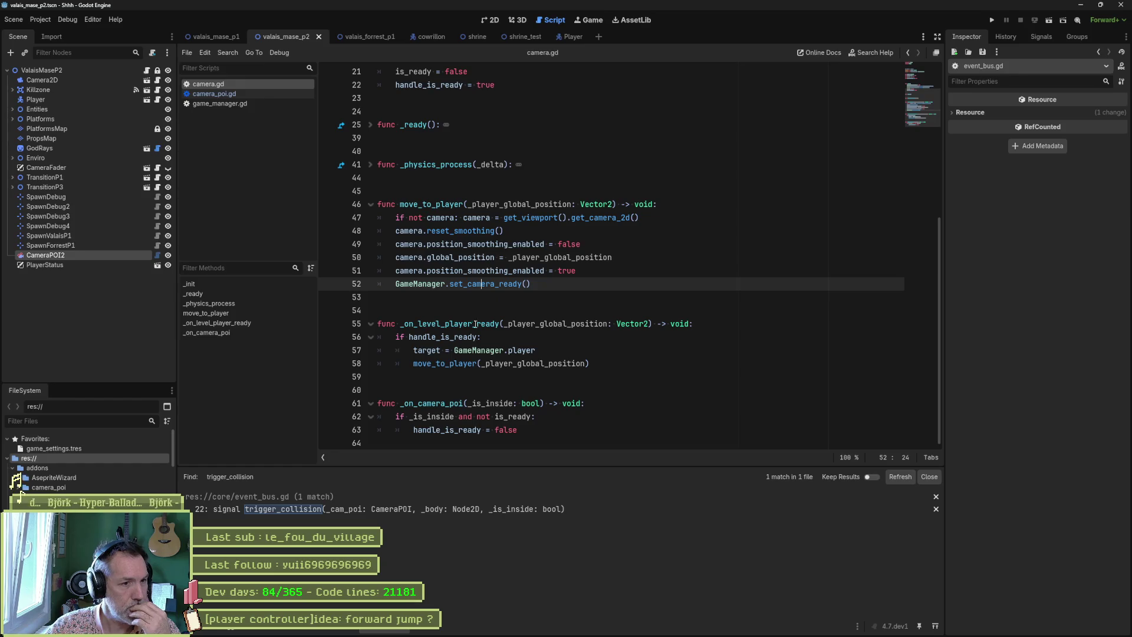
pyautogui.click(466, 350)
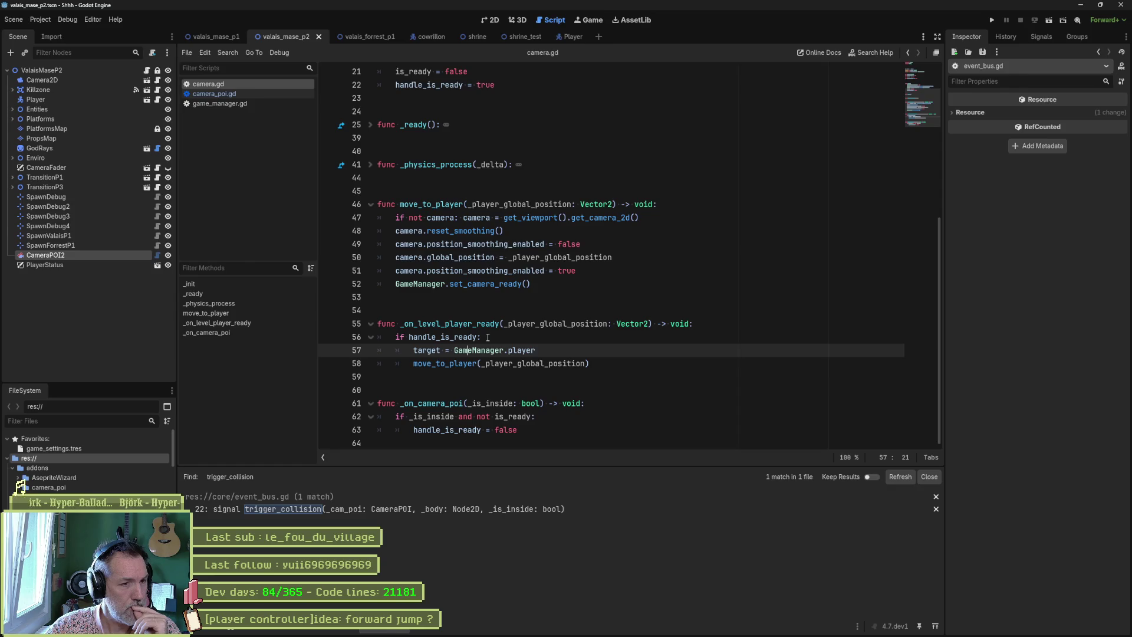
pyautogui.click(263, 94)
pyautogui.moveTo(472, 259)
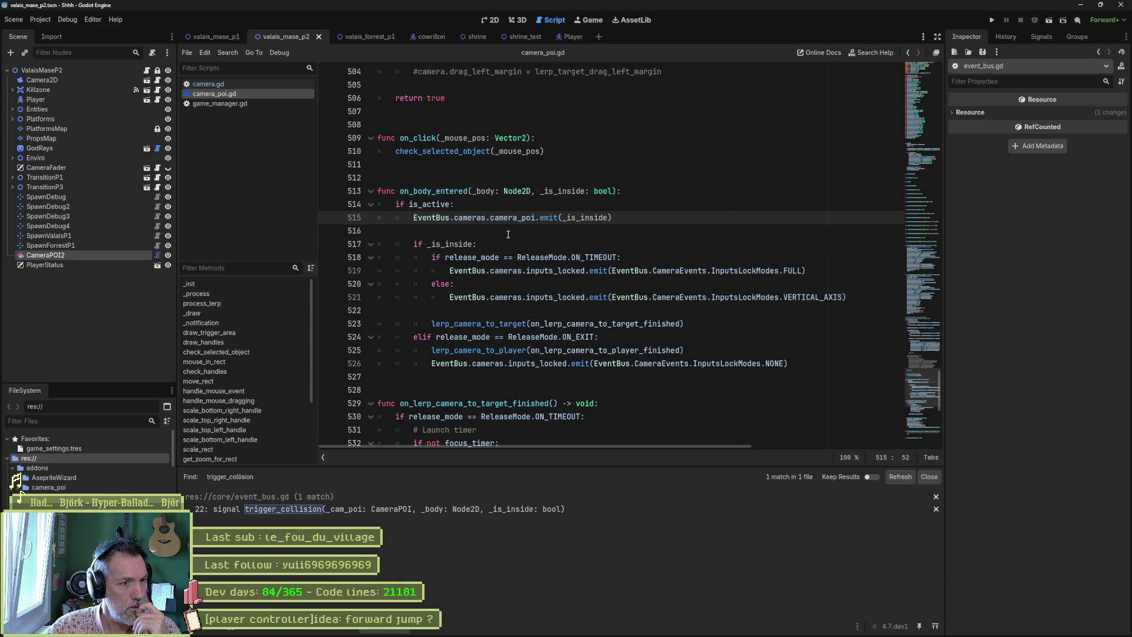
pyautogui.scroll(-3, 500, 235)
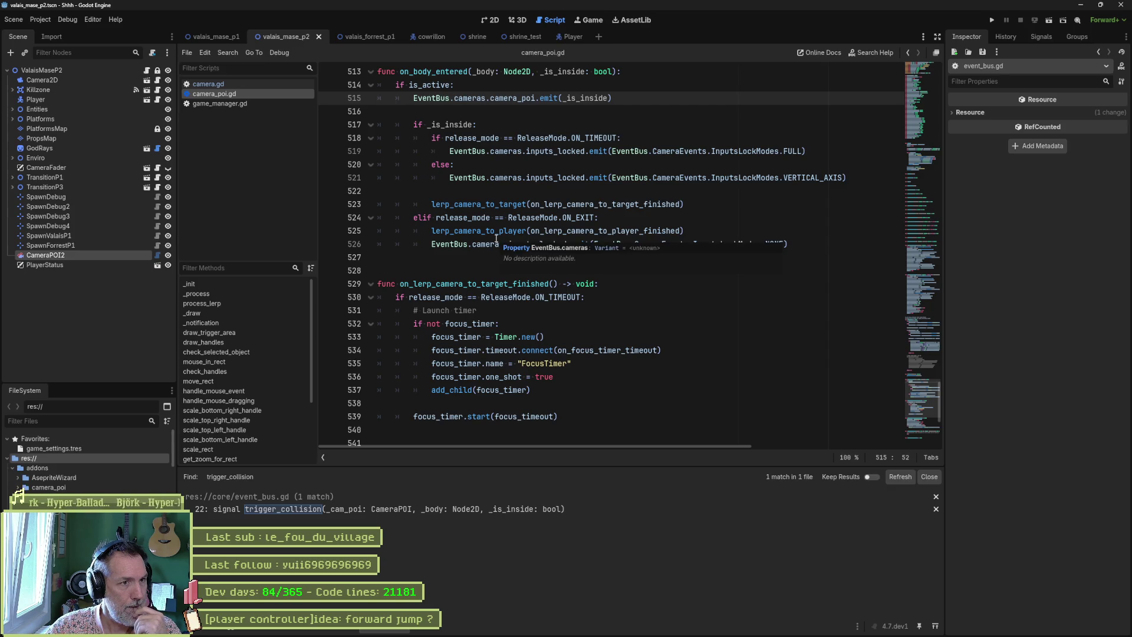
pyautogui.moveTo(403, 284); pyautogui.dragTo(540, 281)
pyautogui.scroll(-2, 518, 316)
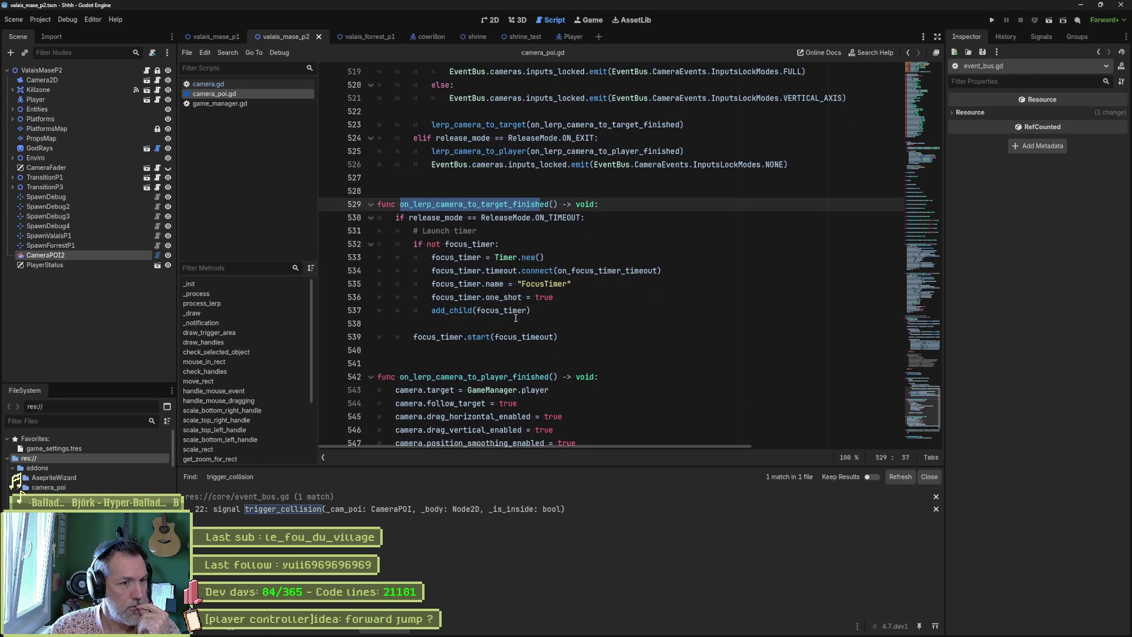
pyautogui.moveTo(524, 337)
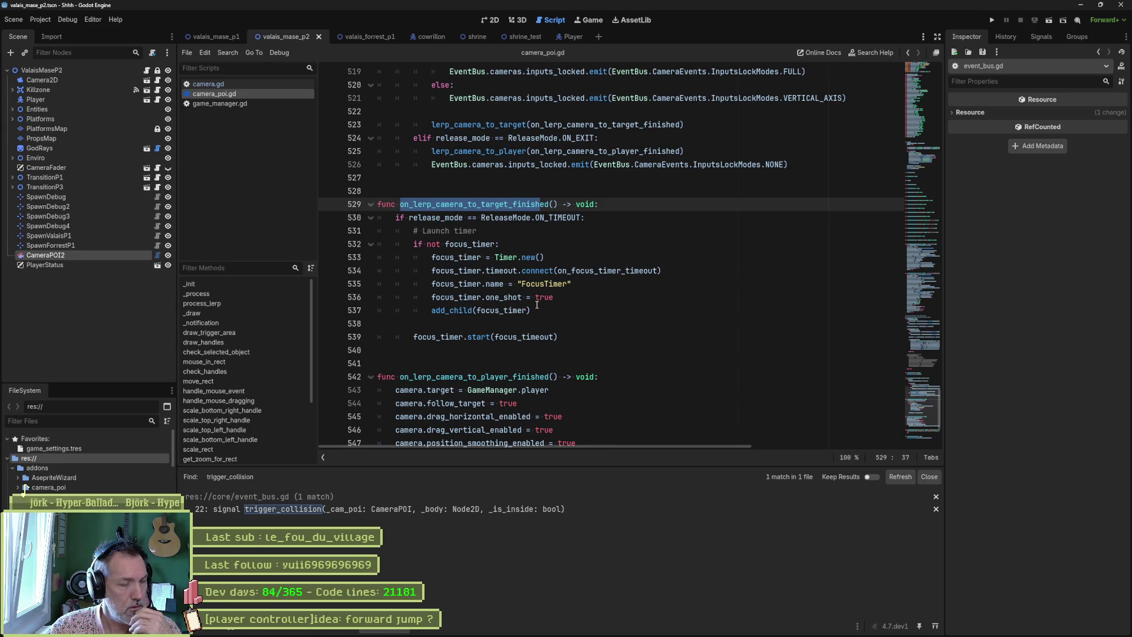
pyautogui.scroll(-3, 217, 416)
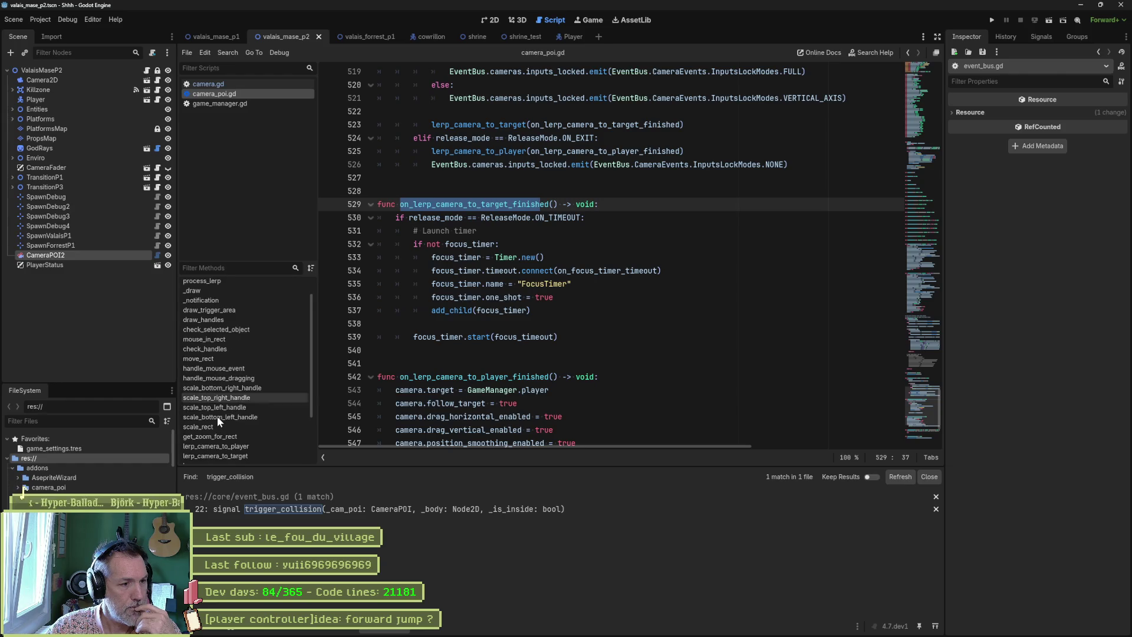
# - Review on_body_entered, highlighting its emit calls and the lerp_camera_to_target call
pyautogui.click(227, 438)
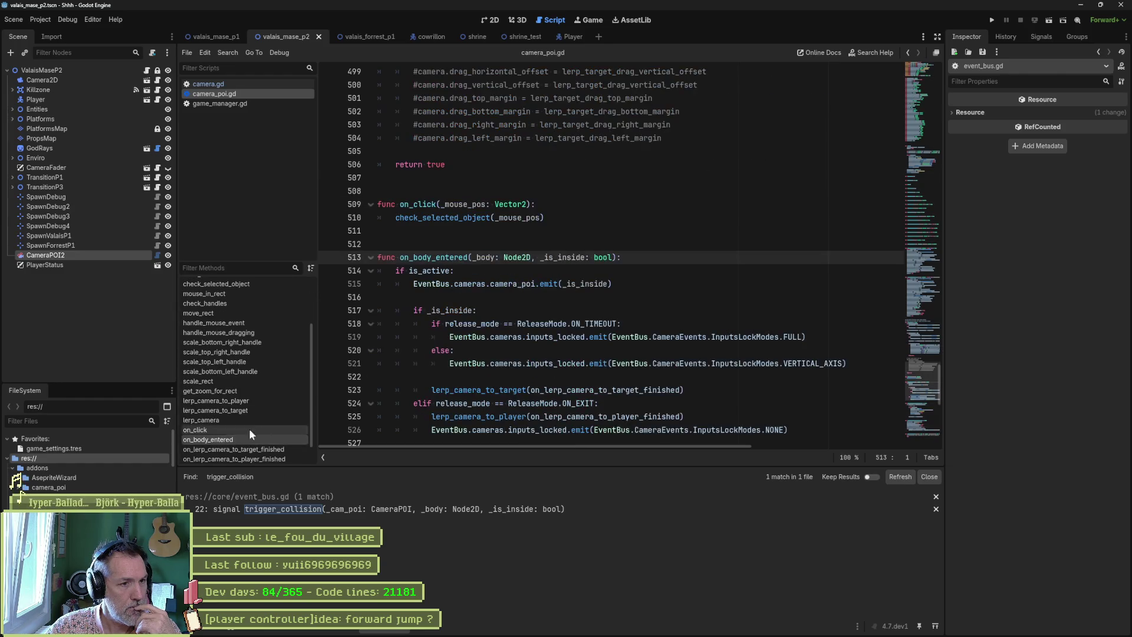
pyautogui.click(591, 285)
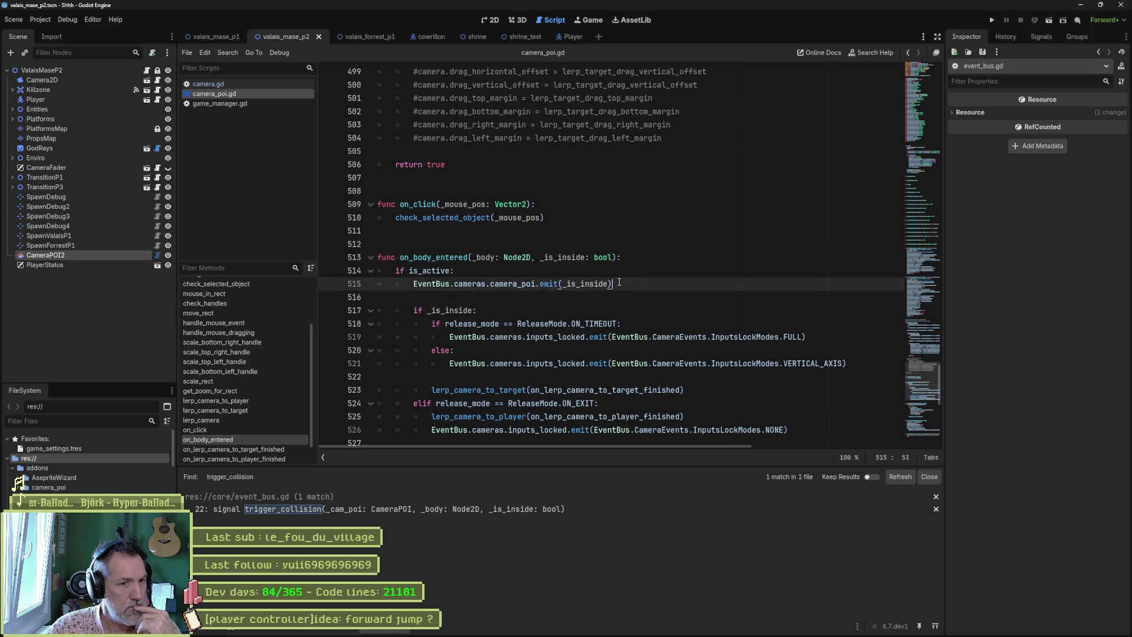
pyautogui.press('End')
pyautogui.hotkey('shift', 'Up')
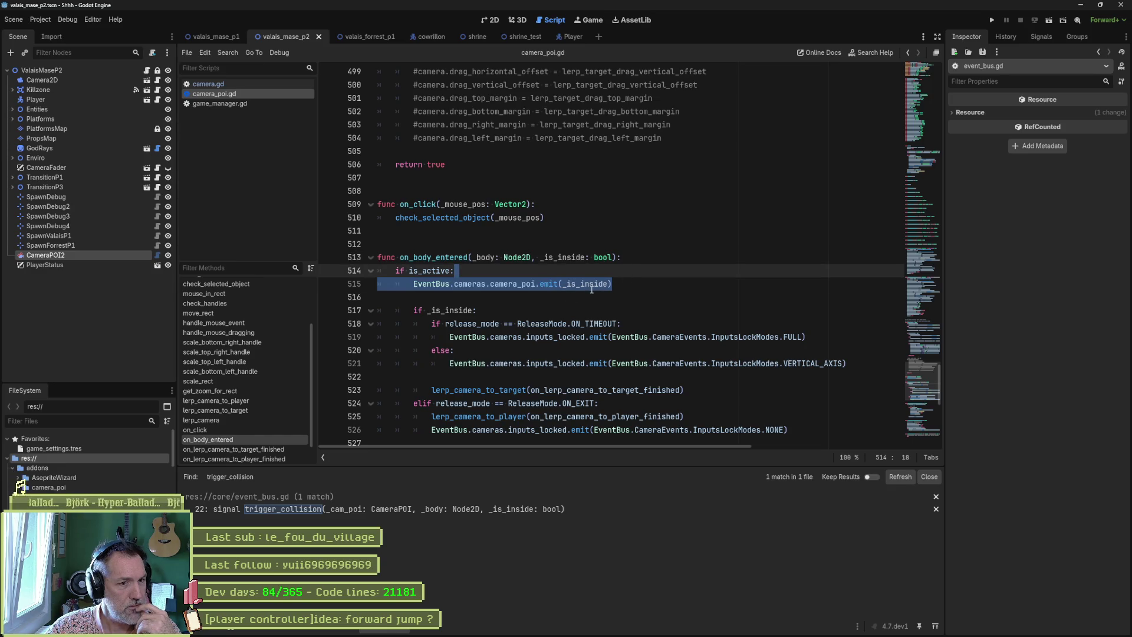
pyautogui.scroll(-1, 579, 298)
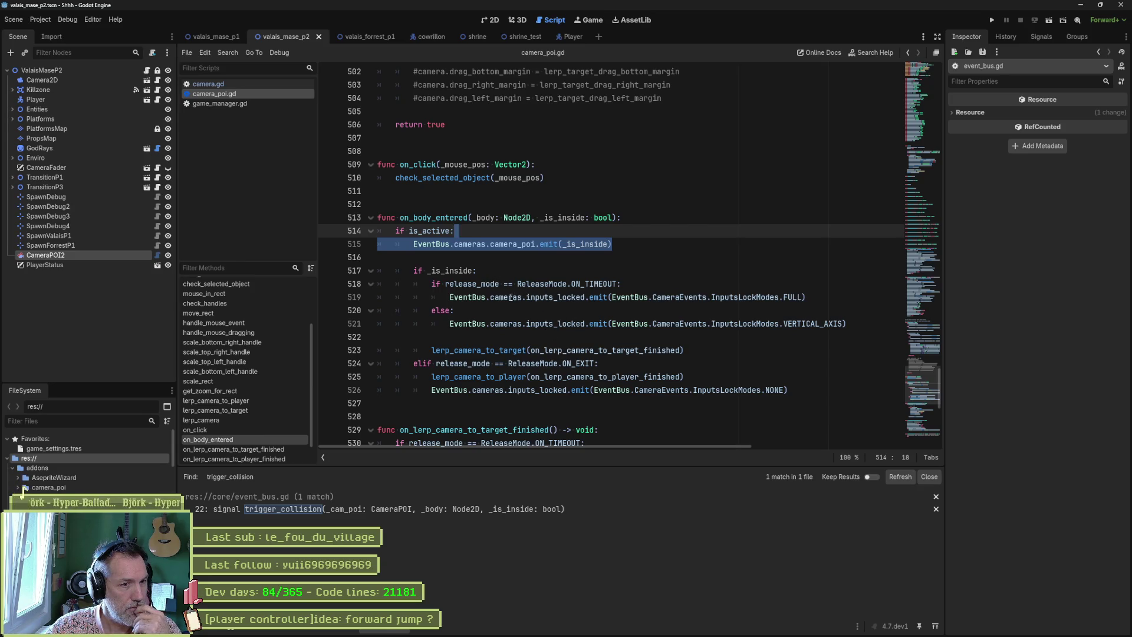
pyautogui.moveTo(450, 297); pyautogui.dragTo(627, 297)
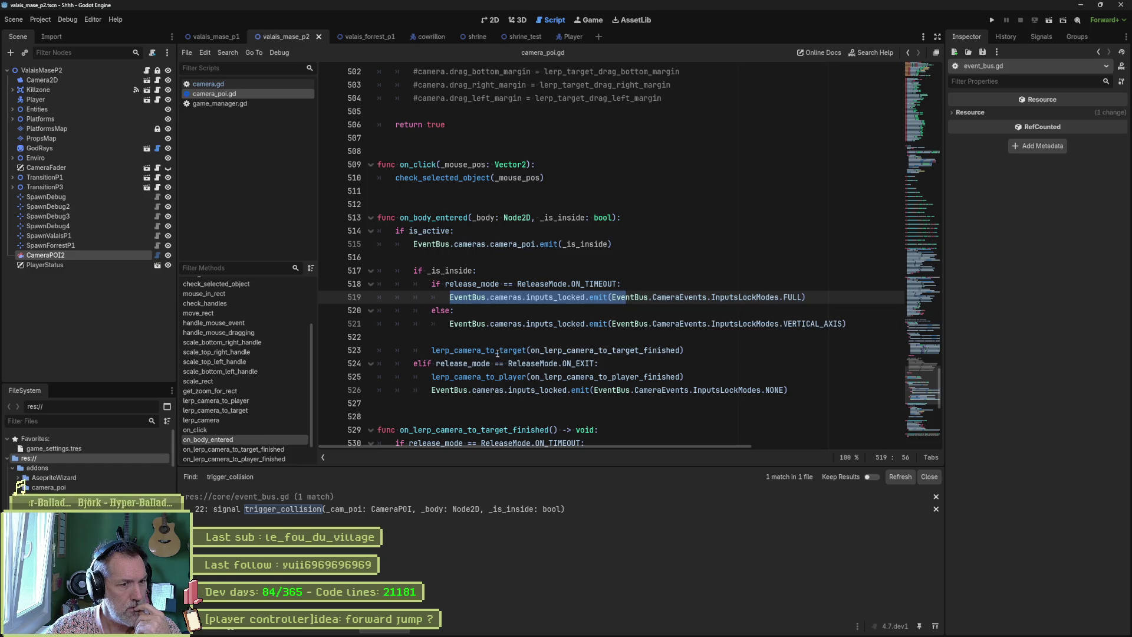
pyautogui.moveTo(495, 350); pyautogui.dragTo(527, 350)
pyautogui.click(510, 351)
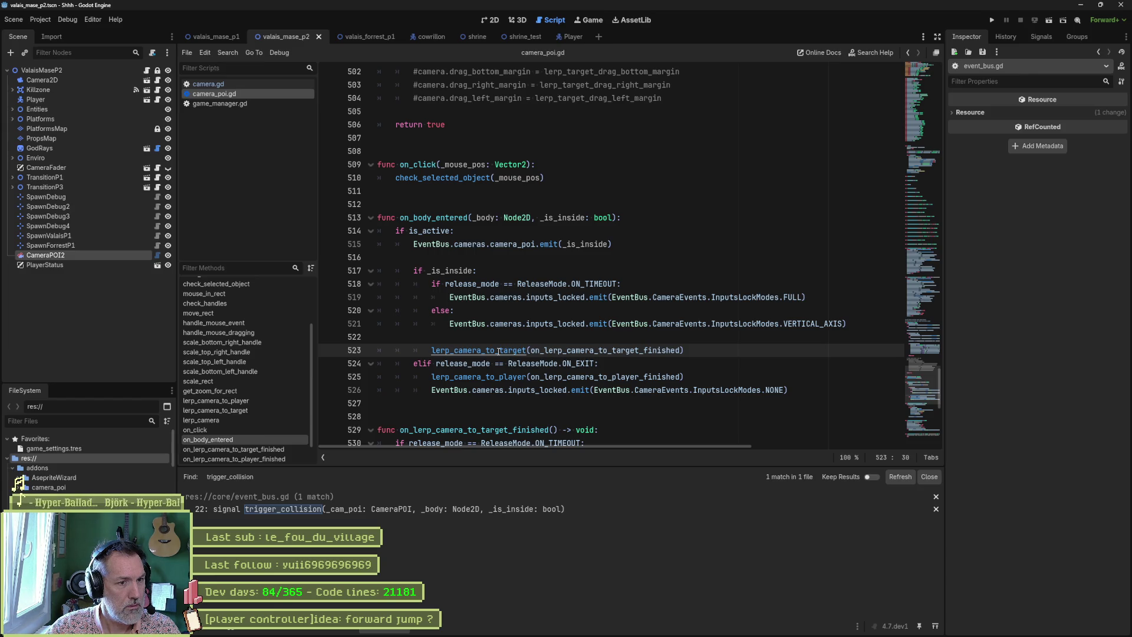
# - Inspect lerp_camera_to_target and lerp_camera, then bring up the camera sketch diagram
pyautogui.keyDown('ctrl'); pyautogui.click(498, 352); pyautogui.keyUp('ctrl')
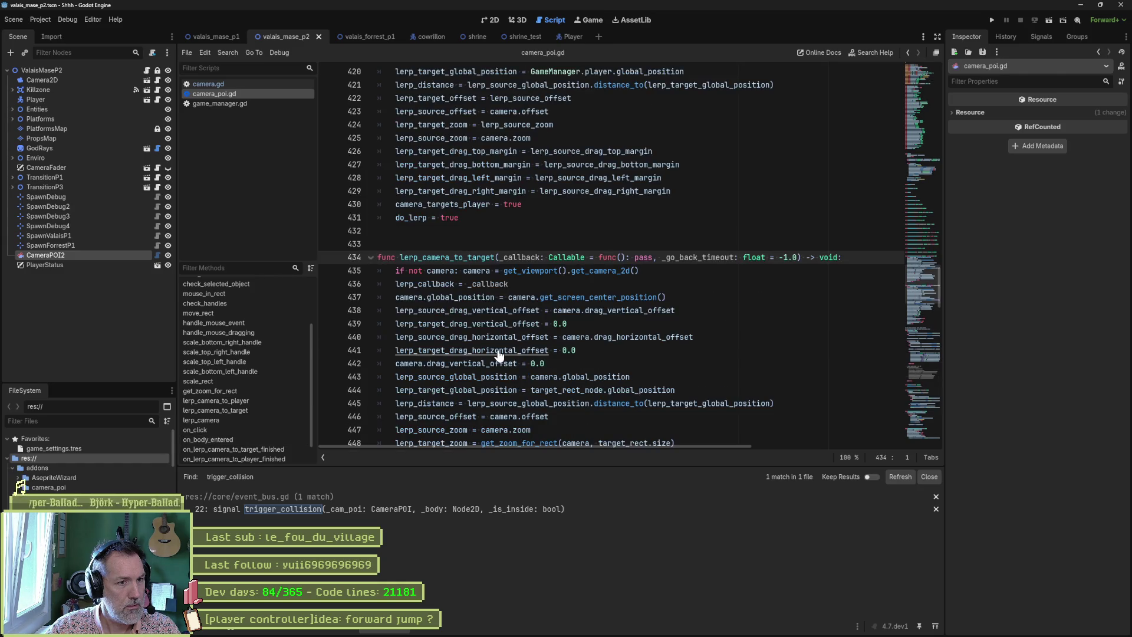
pyautogui.scroll(-3, 735, 338)
pyautogui.scroll(-3, 734, 339)
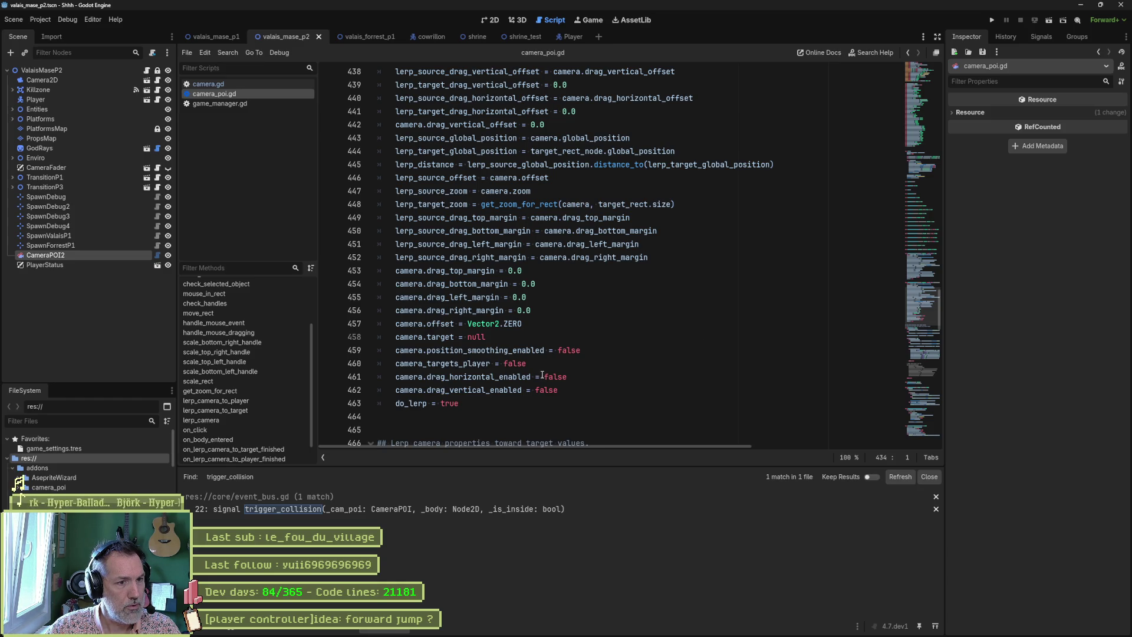
pyautogui.click(252, 422)
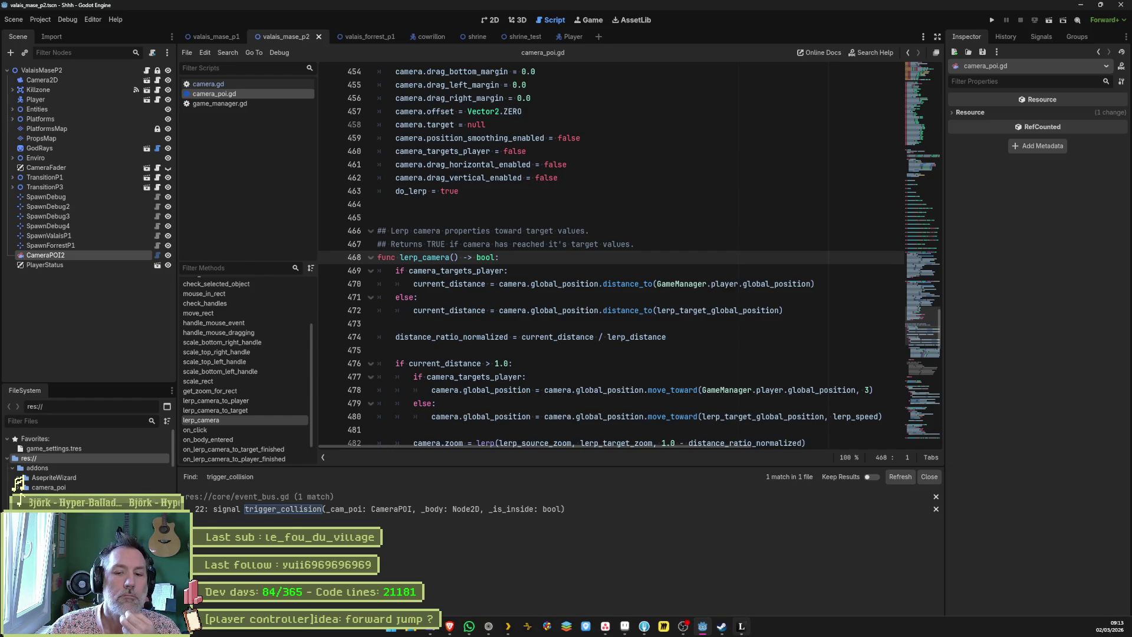
pyautogui.moveTo(741, 626)
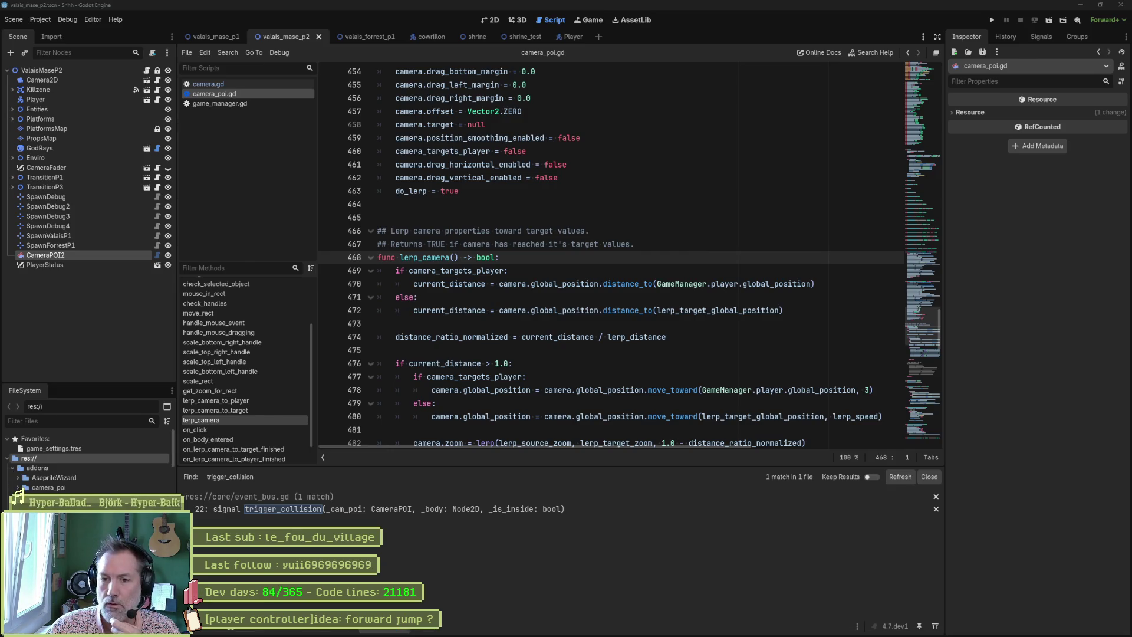
pyautogui.click(697, 341)
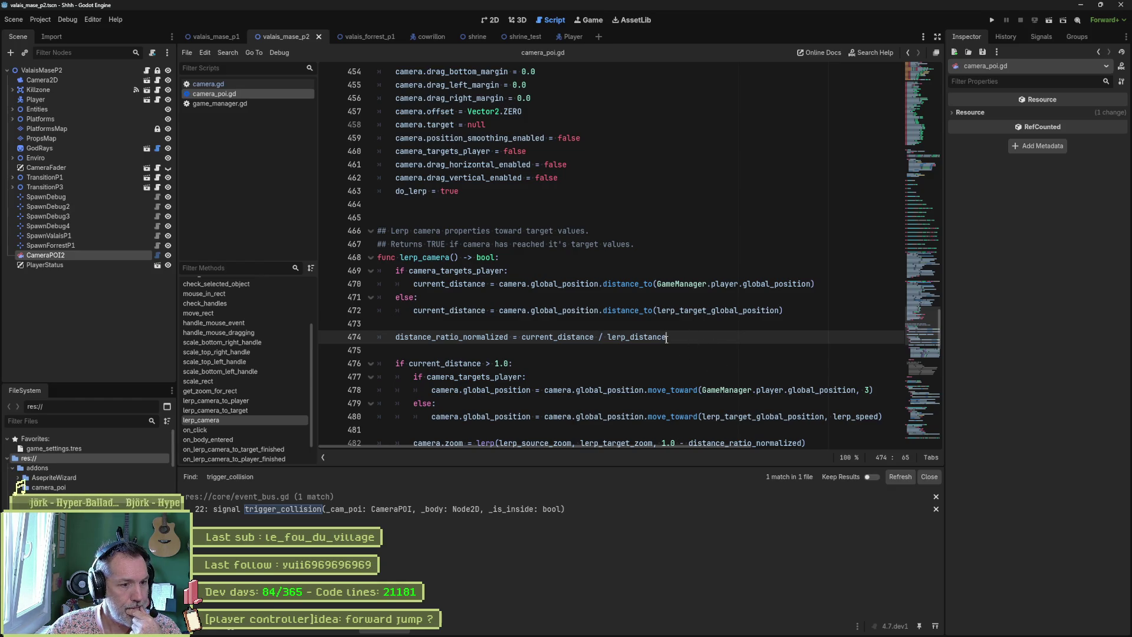
pyautogui.click(702, 627)
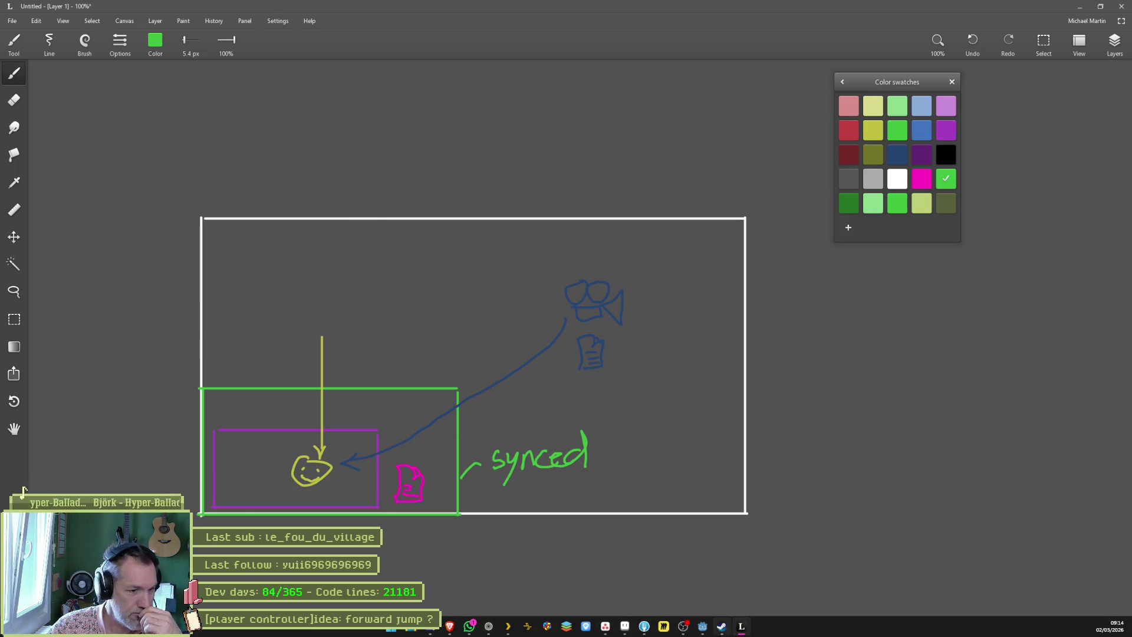
# - Switch from the sketch back to Godot showing camera_poi.gd's lerp_camera function
pyautogui.click(705, 632)
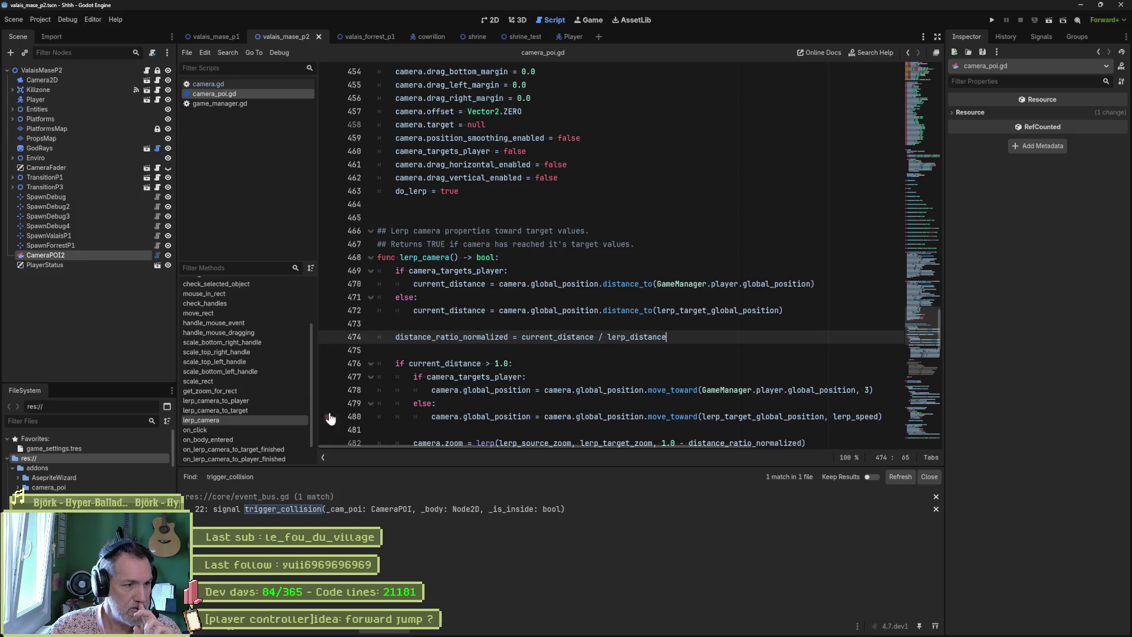
# - Jump to lerp_camera_to_target, scan its body, and open a new line after line 435
pyautogui.click(232, 411)
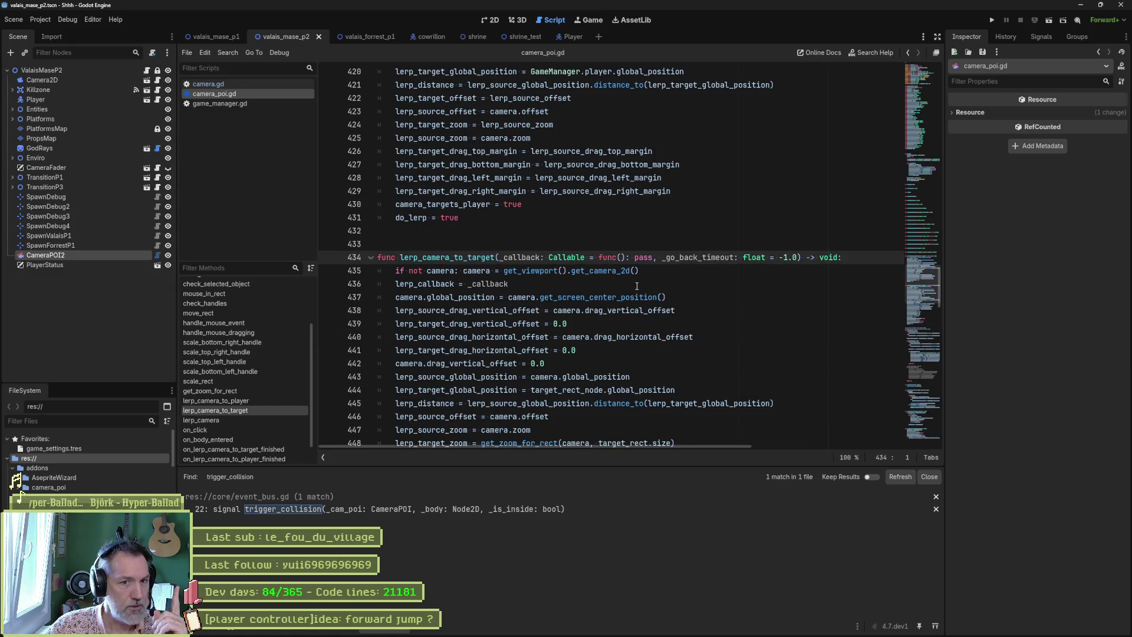
pyautogui.click(396, 271)
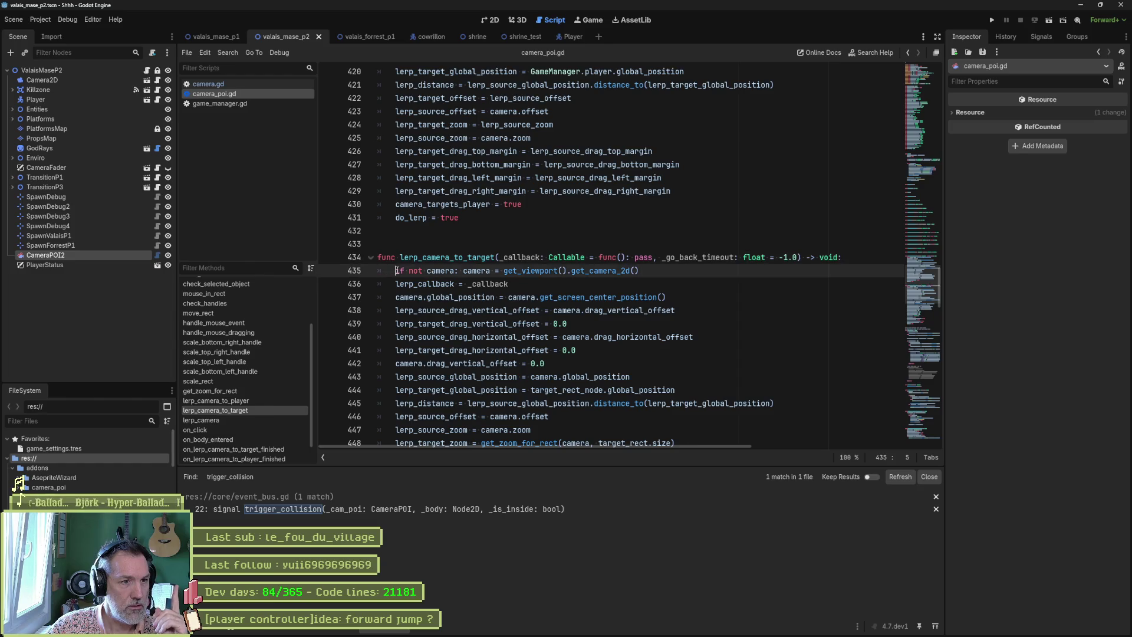
pyautogui.scroll(-4, 522, 286)
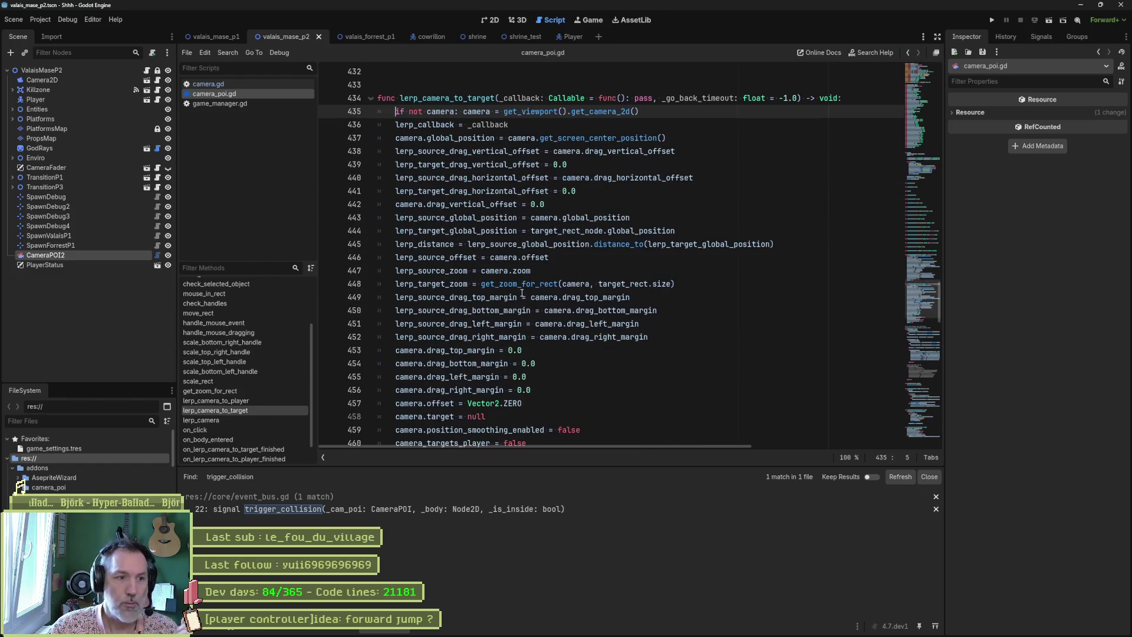
pyautogui.scroll(-1, 515, 302)
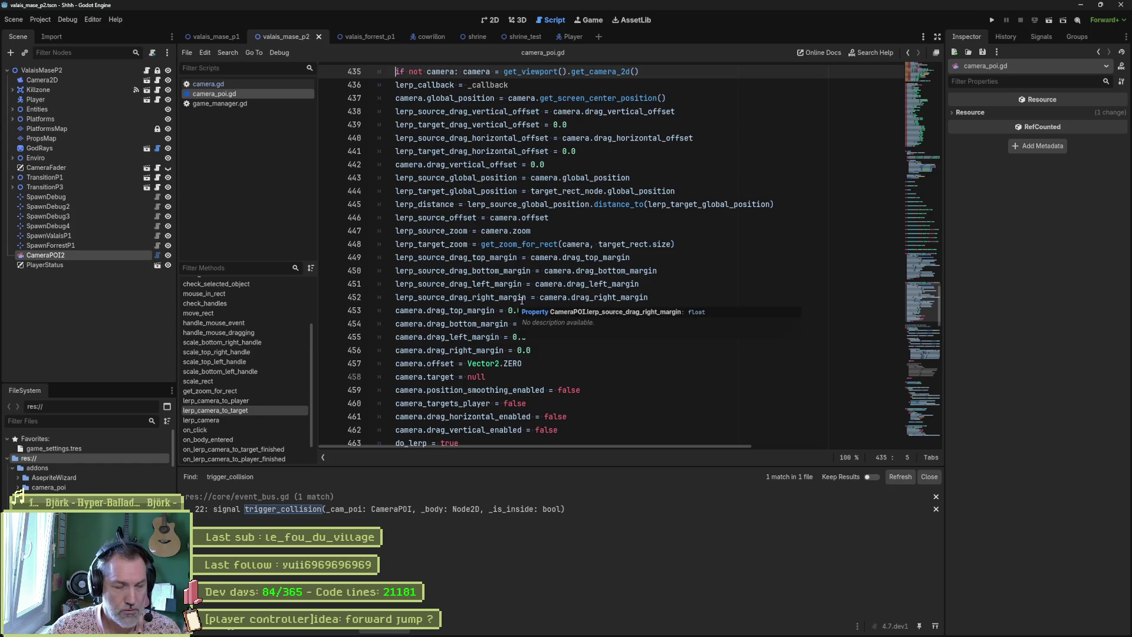
pyautogui.scroll(-1, 519, 304)
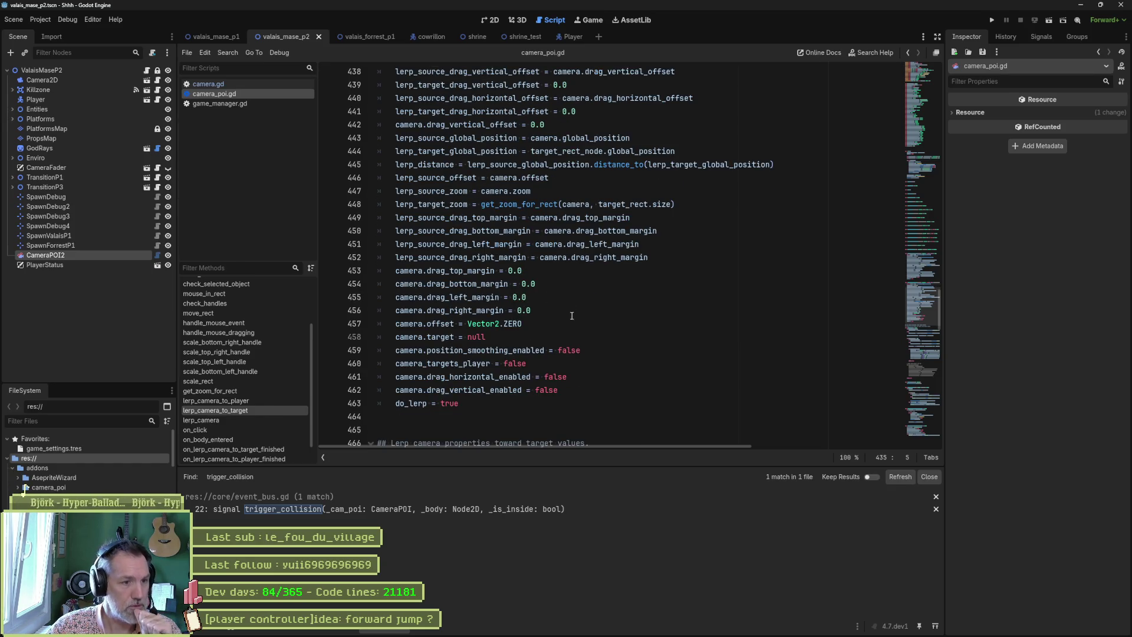
pyautogui.scroll(4, 583, 323)
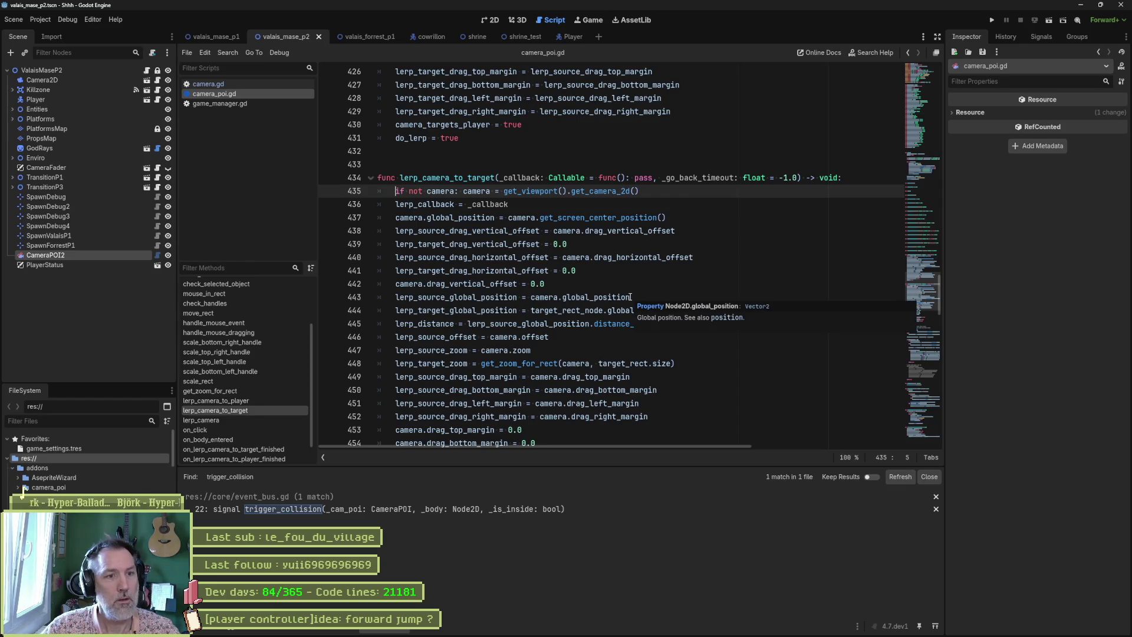
pyautogui.click(664, 195)
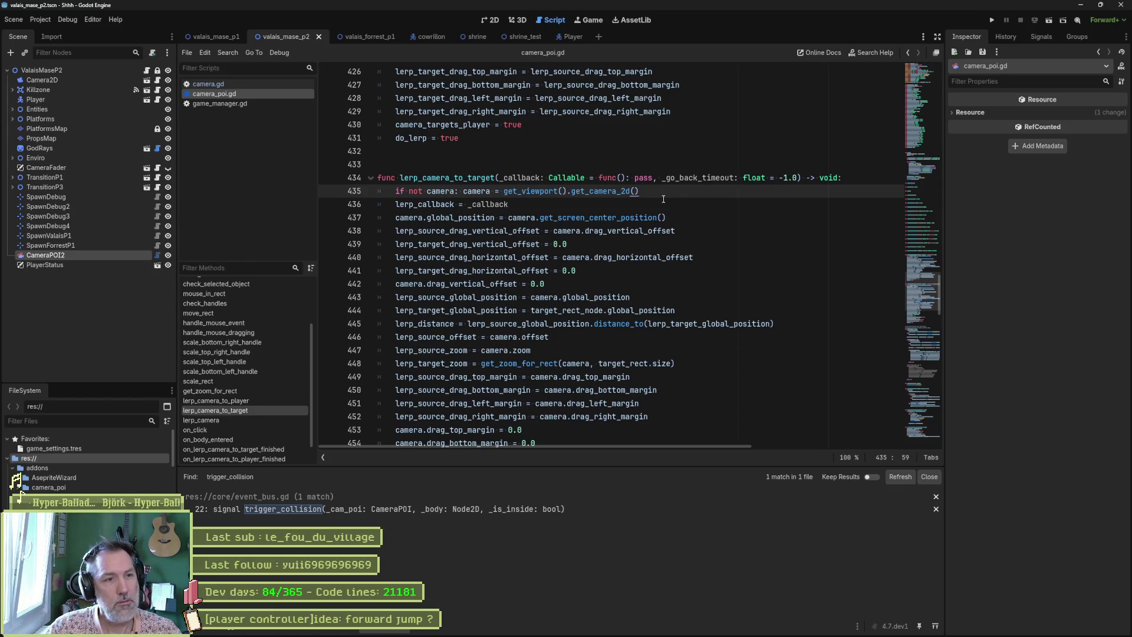
pyautogui.press('Return')
# - Write the #TODO on line 436 about handling ready, going straight to position, setting GameManager is_ready true; save
pyautogui.write('#TODOifI handle the')
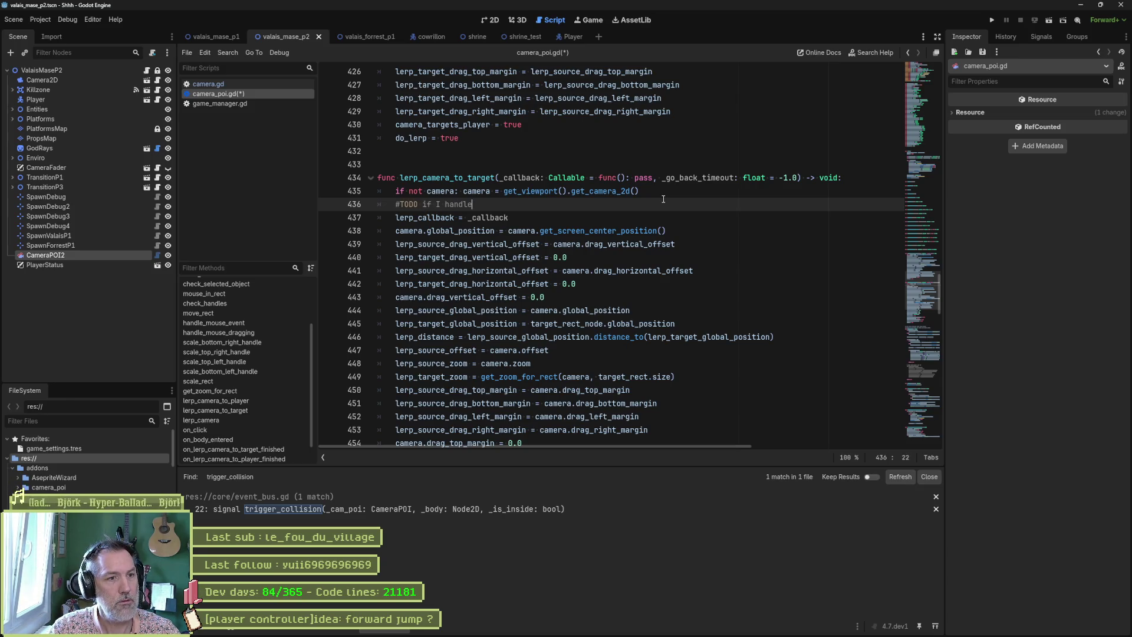
pyautogui.write('_ready')
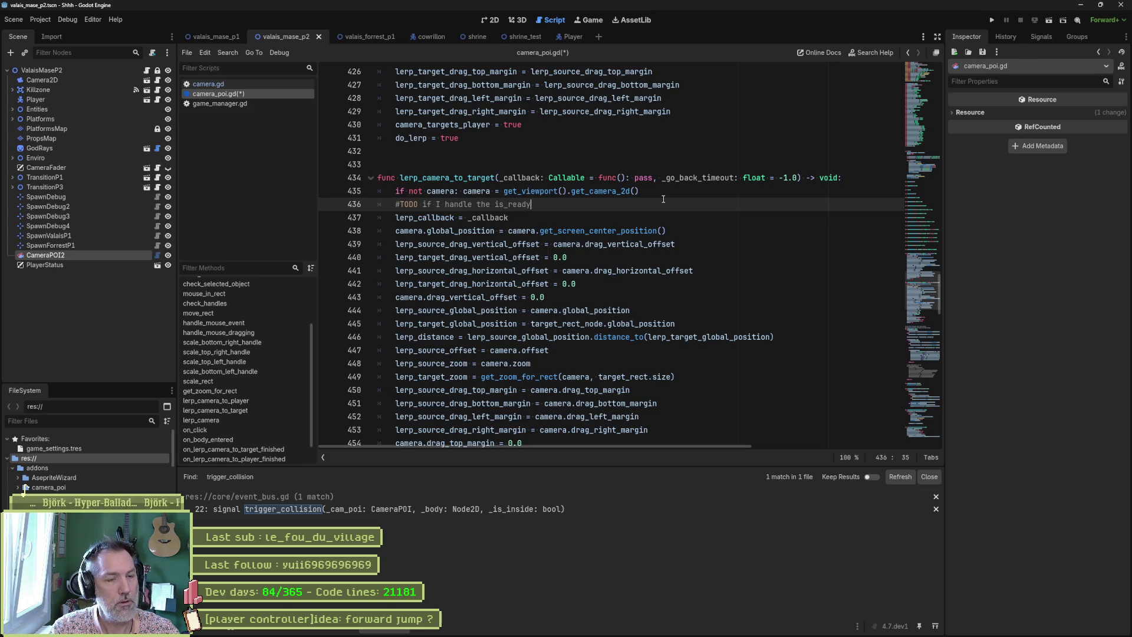
pyautogui.write('stra')
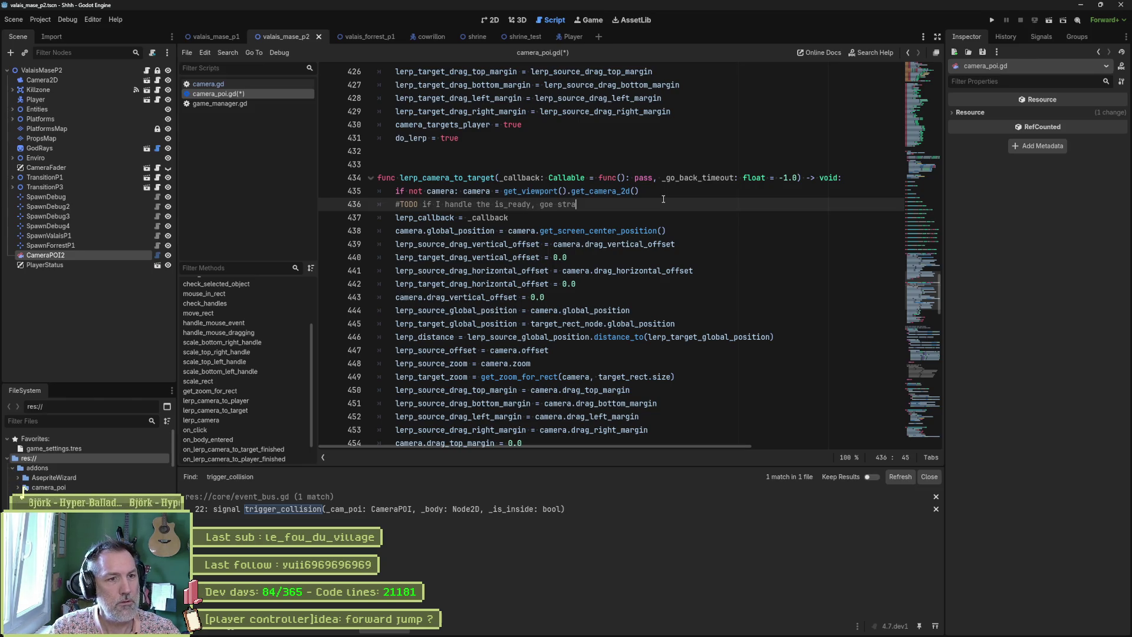
pyautogui.write(' stria')
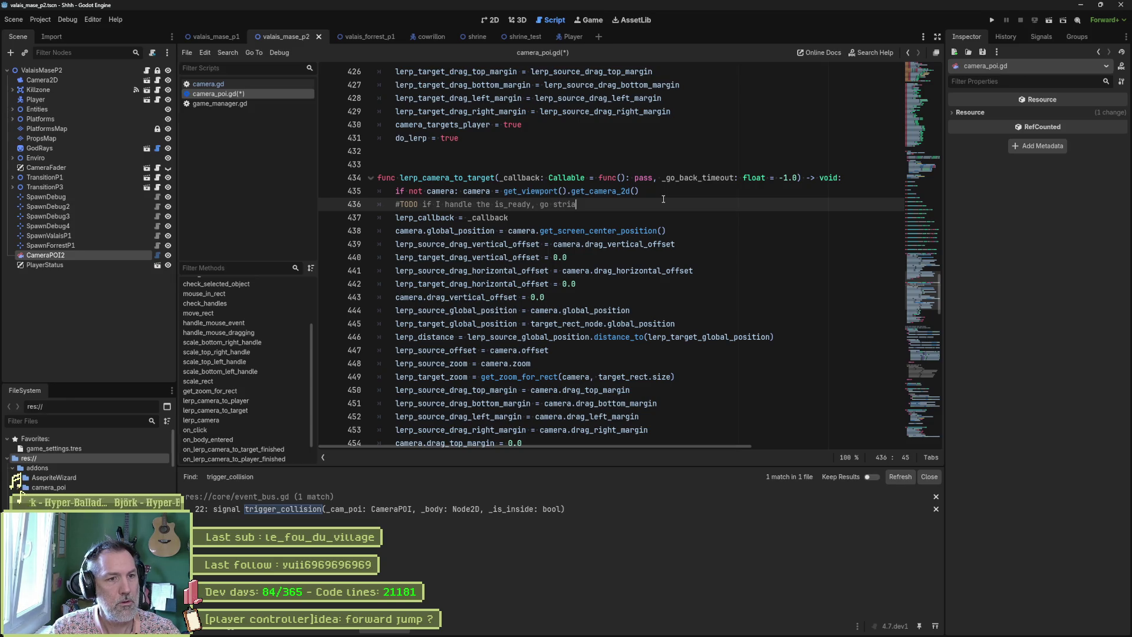
pyautogui.write('igh')
pyautogui.write(' position a')
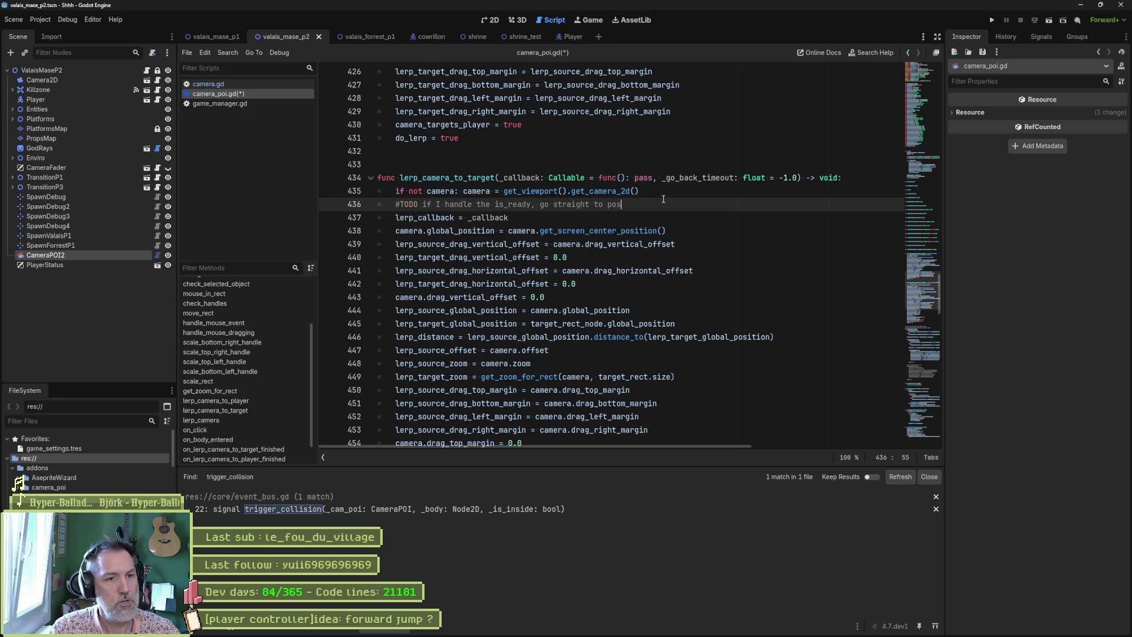
pyautogui.write(' set Gamemanage')
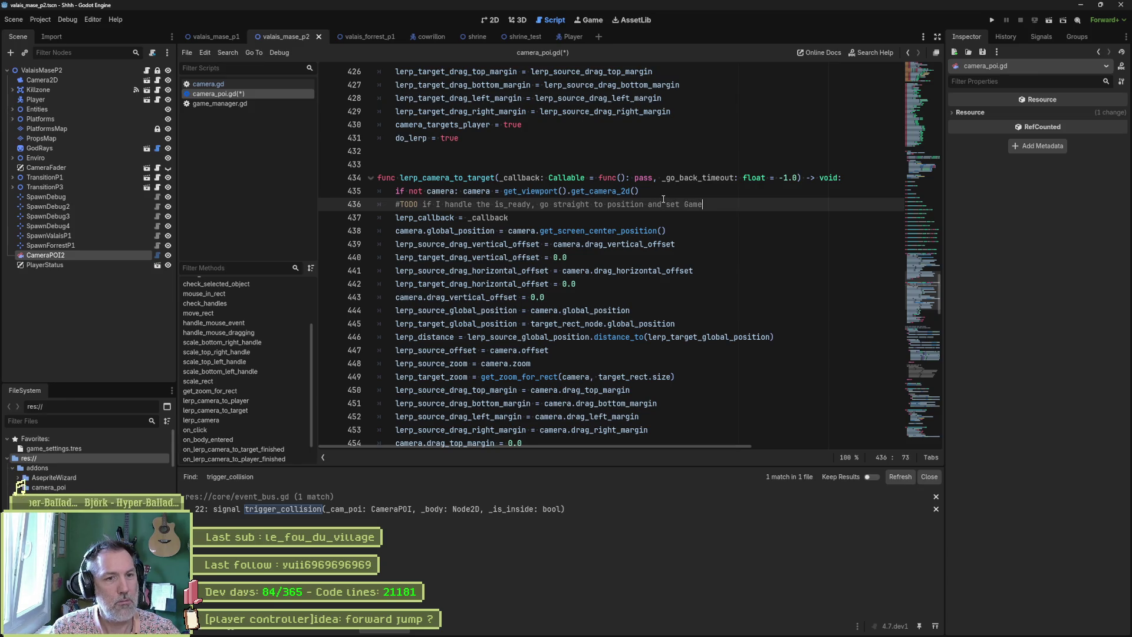
pyautogui.press('BackSpace')
pyautogui.press('BackSpace')
pyautogui.press('BackSpace')
pyautogui.write('manag')
pyautogui.press('BackSpace')
pyautogui.press('BackSpace')
pyautogui.press('BackSpace')
pyautogui.write('abnag')
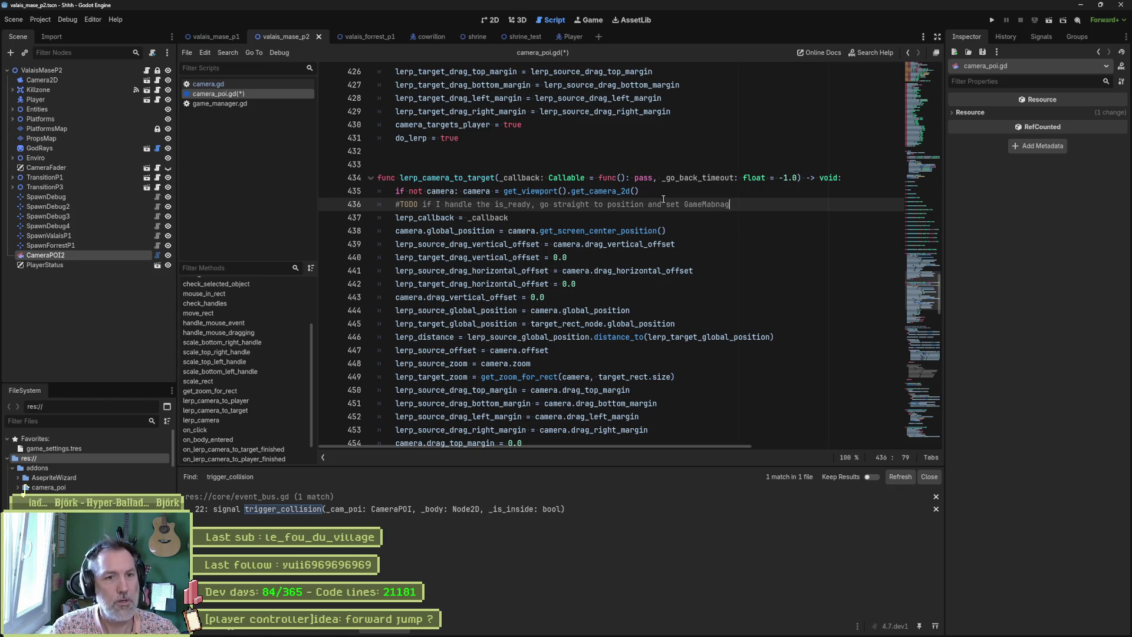
pyautogui.write('er is')
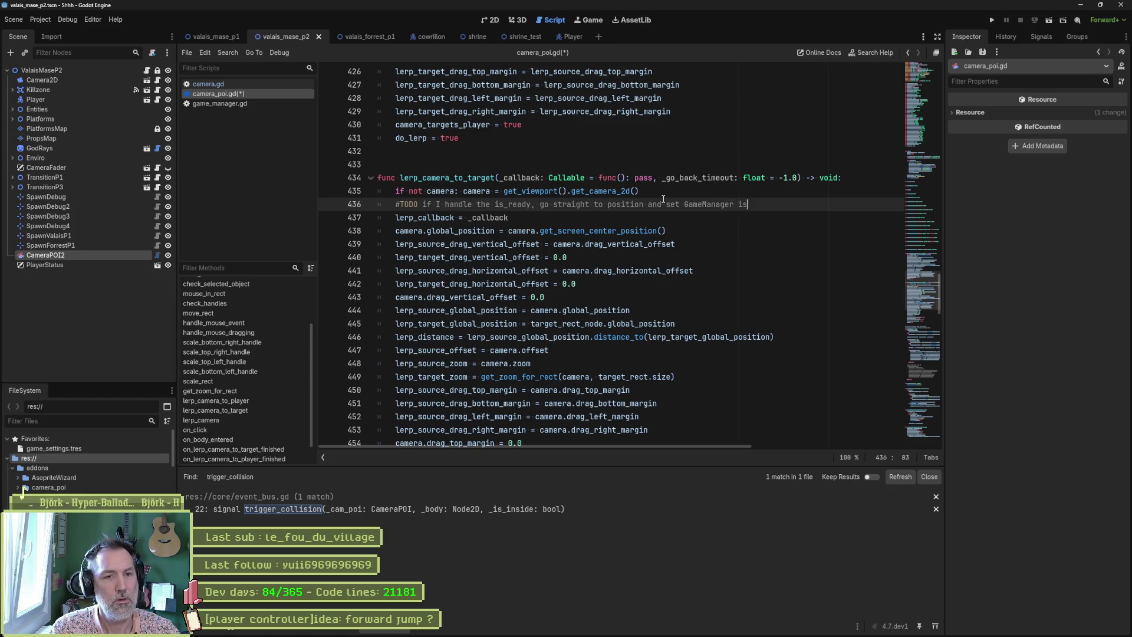
pyautogui.write('ready to true')
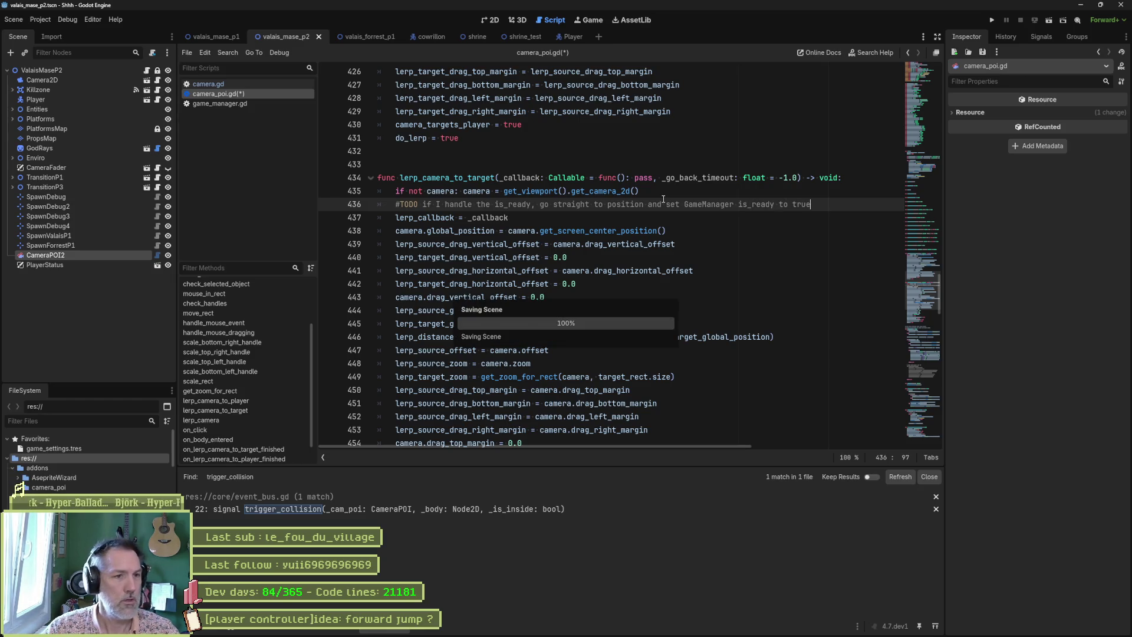
pyautogui.hotkey('ctrl', 's')
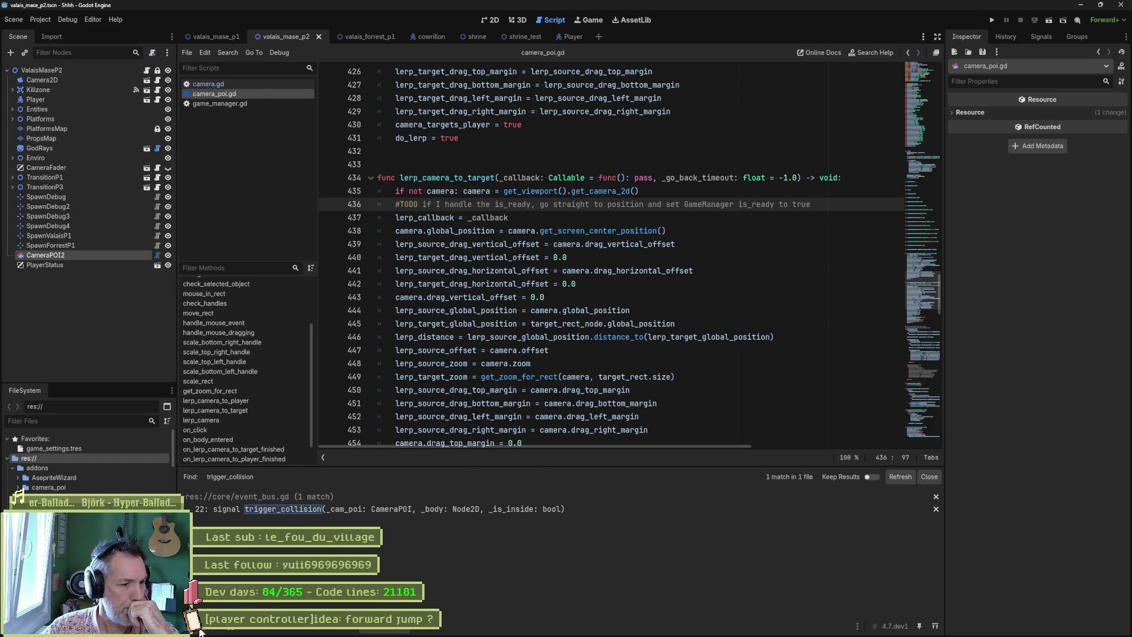
pyautogui.hotkey('alt', 'o')
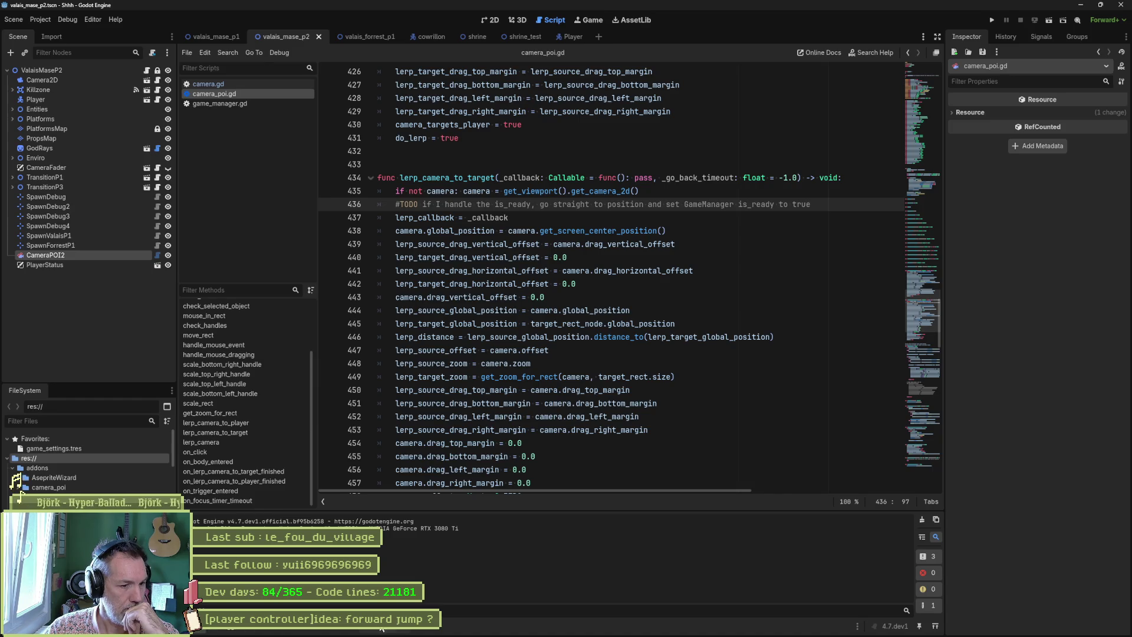
pyautogui.click(226, 630)
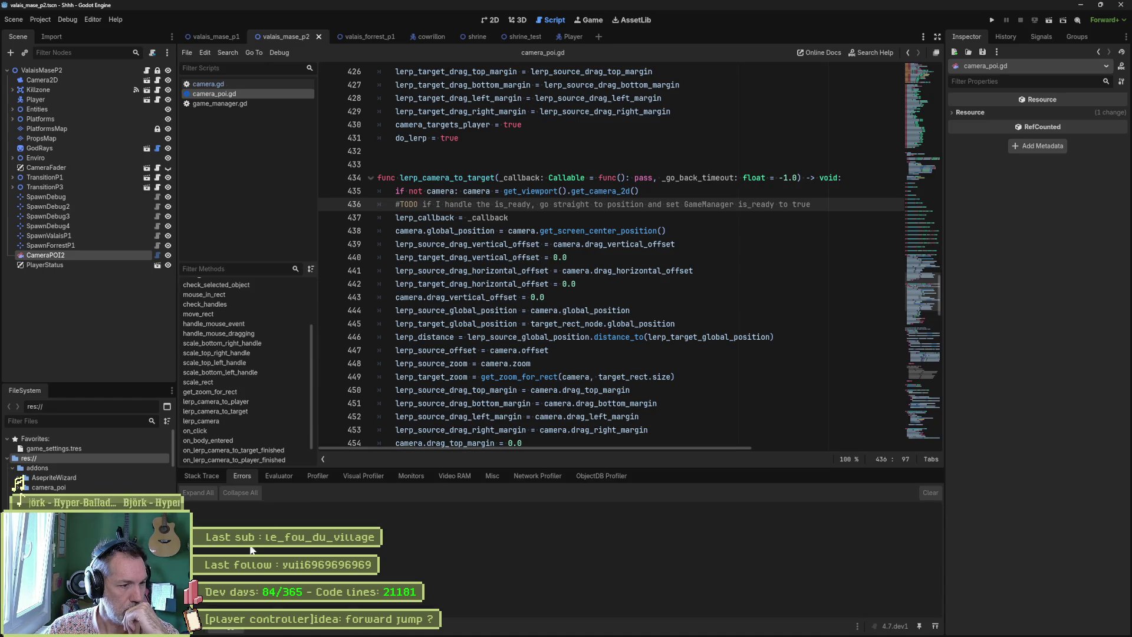
pyautogui.click(259, 630)
pyautogui.click(297, 630)
pyautogui.click(335, 630)
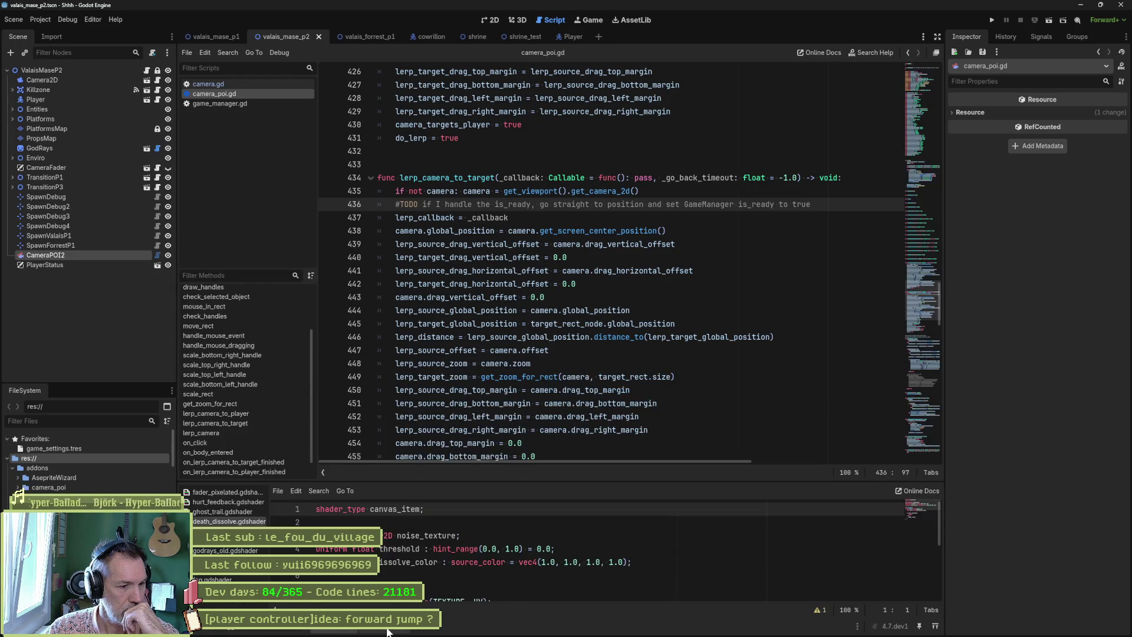
pyautogui.click(226, 630)
pyautogui.click(202, 630)
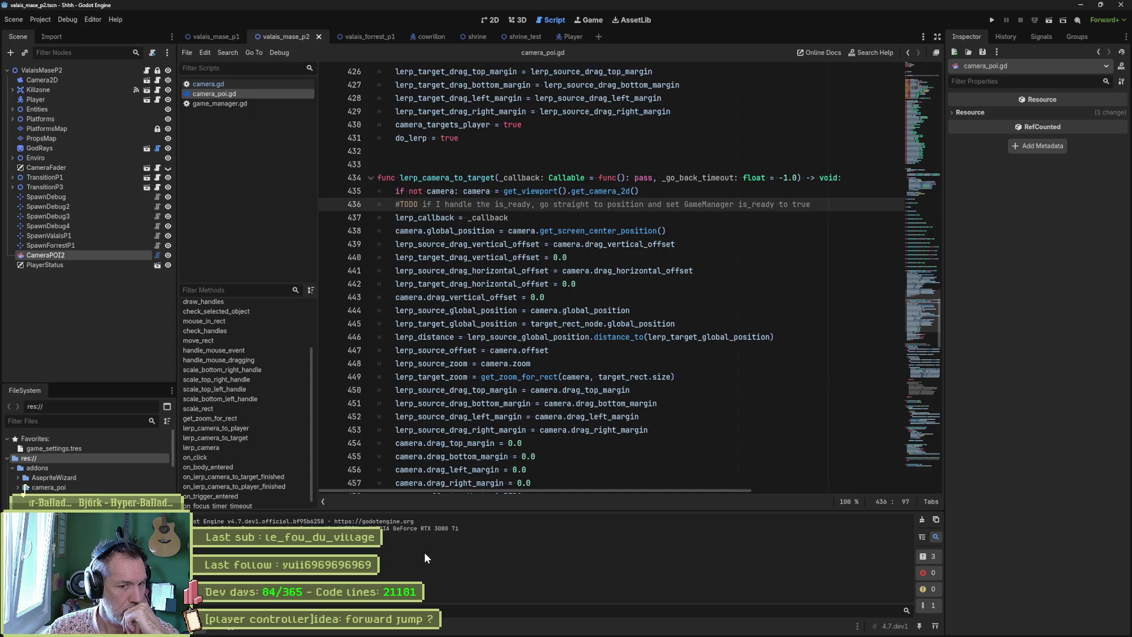
pyautogui.click(100, 19)
pyautogui.click(205, 53)
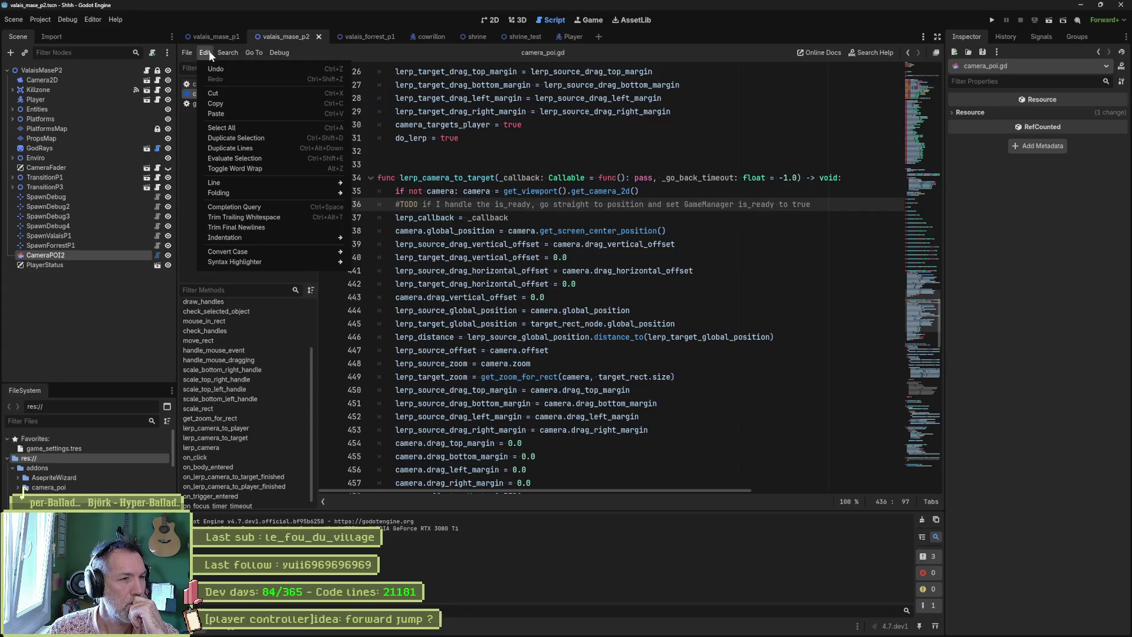
pyautogui.moveTo(189, 52)
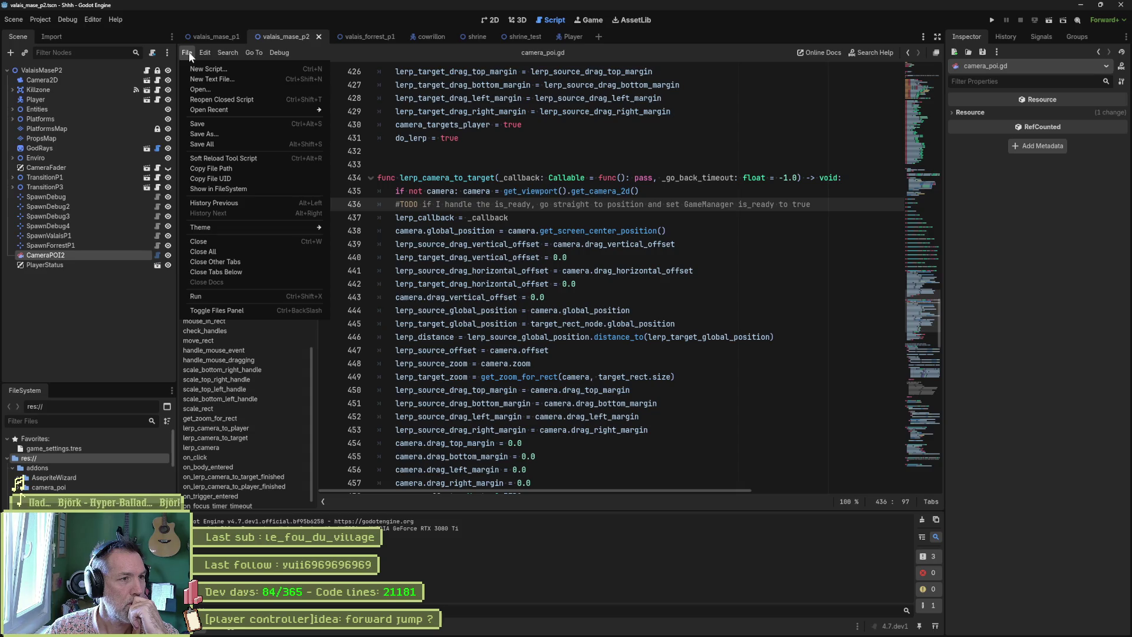
pyautogui.moveTo(273, 52)
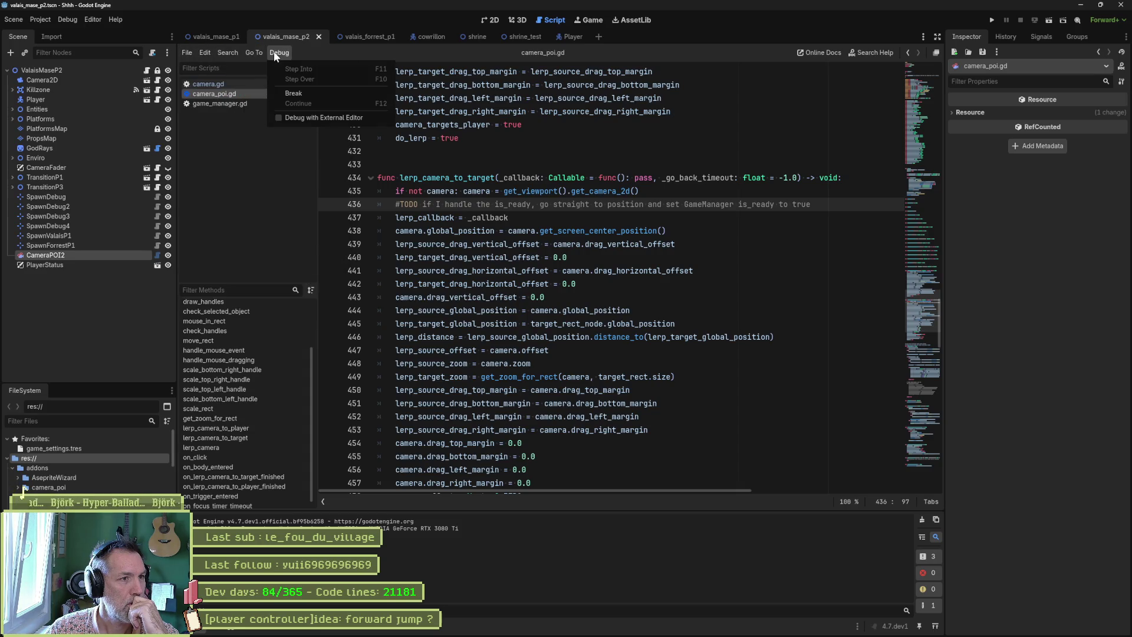
pyautogui.click(313, 53)
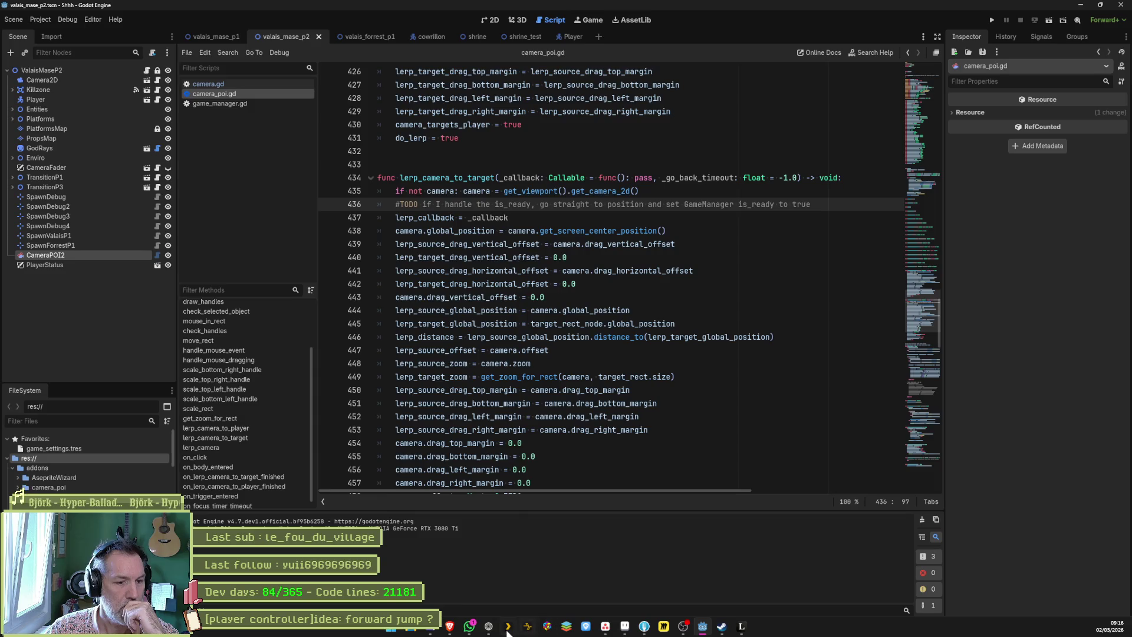
pyautogui.click(490, 628)
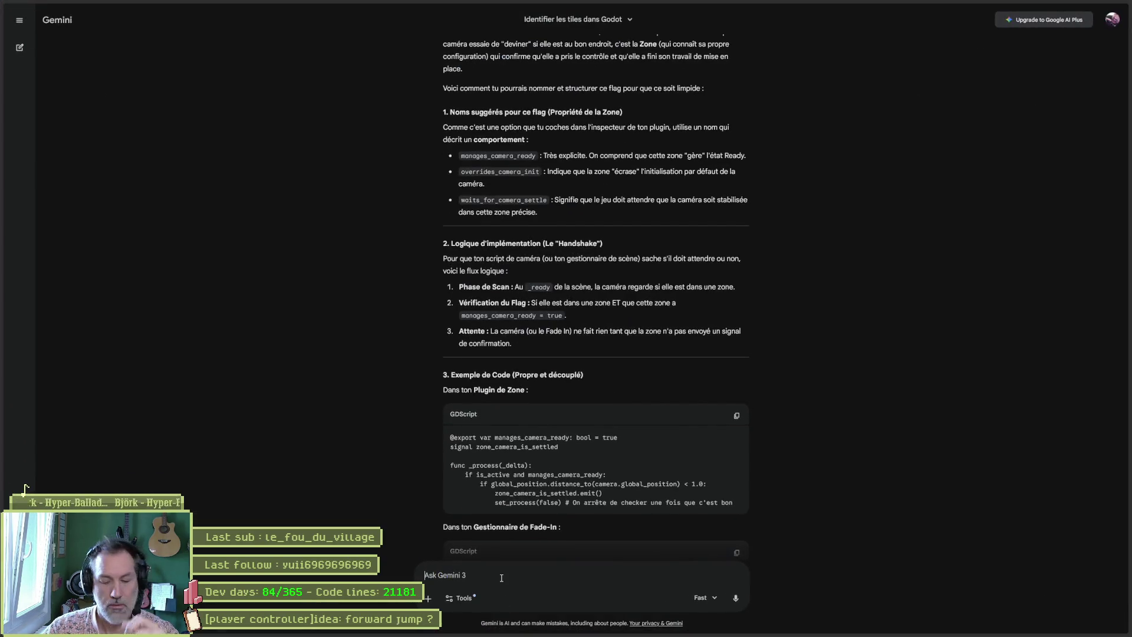
# - Ask Gemini, in French, how to list the #TODO comments in Godot, then return to Godot
pyautogui.write('comment afficher la liset des #')
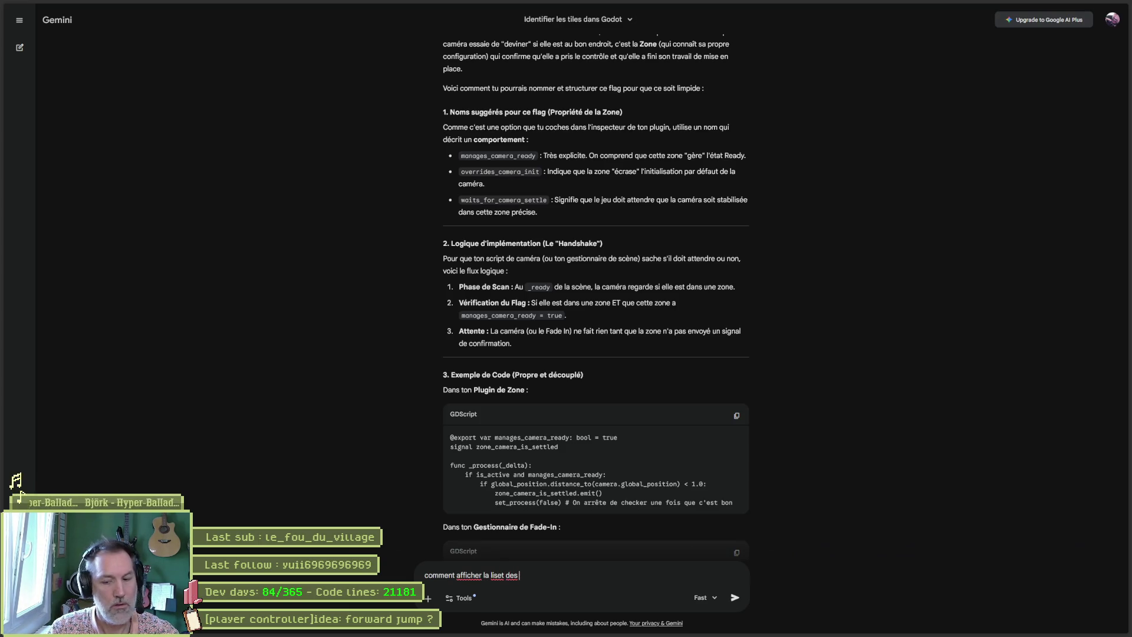
pyautogui.write('TODO dans godot')
pyautogui.press('Return')
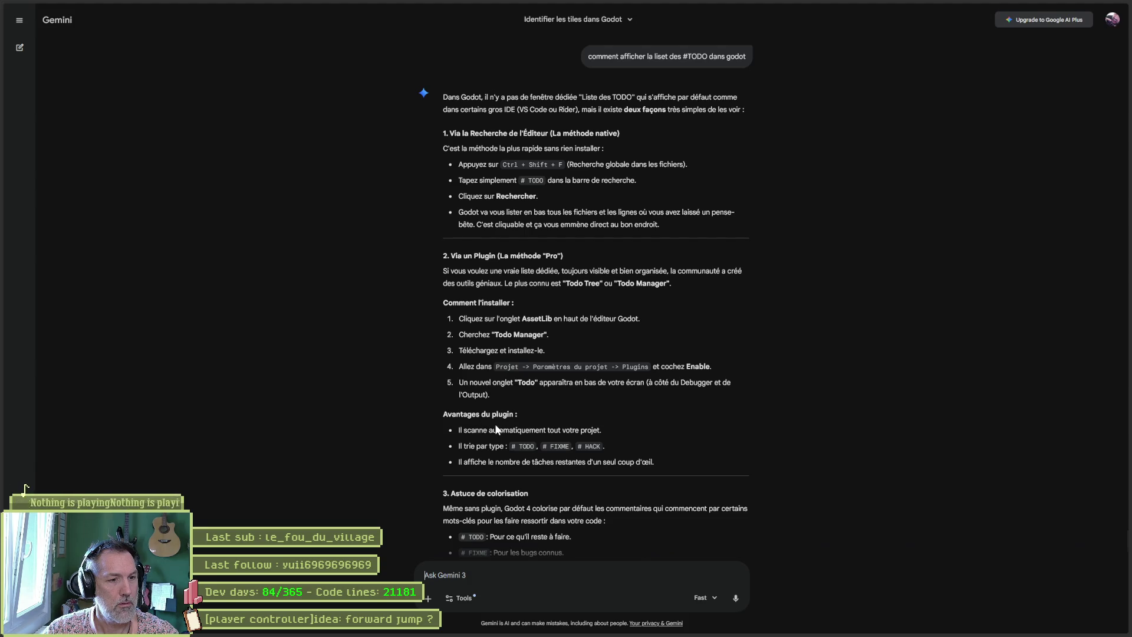
pyautogui.scroll(-3, 502, 495)
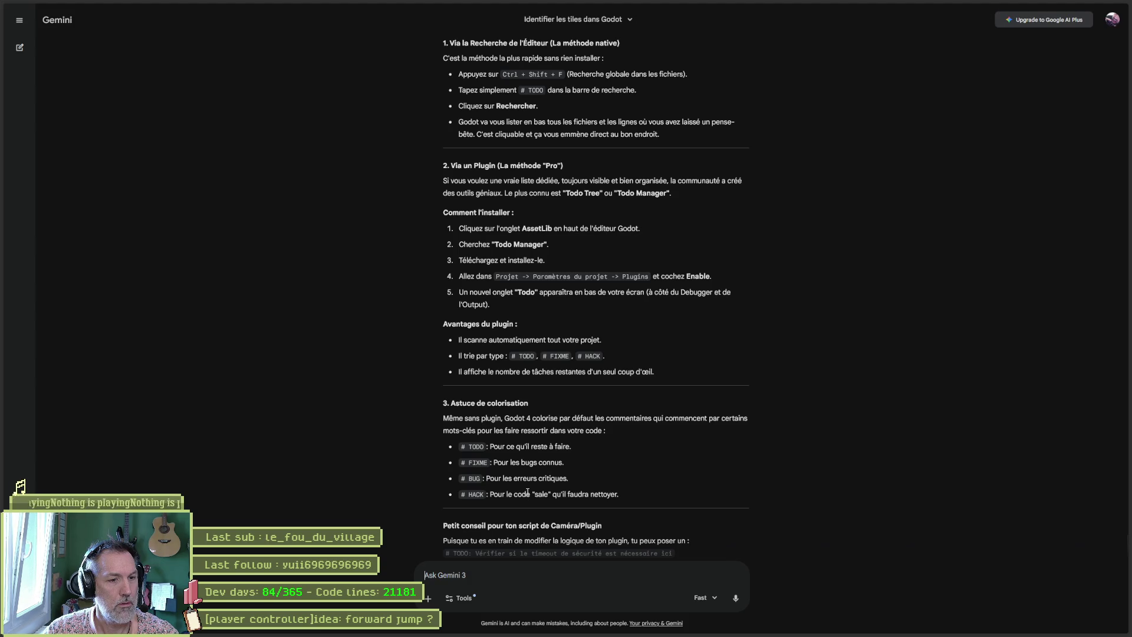
pyautogui.scroll(-2, 524, 501)
pyautogui.scroll(-1, 506, 499)
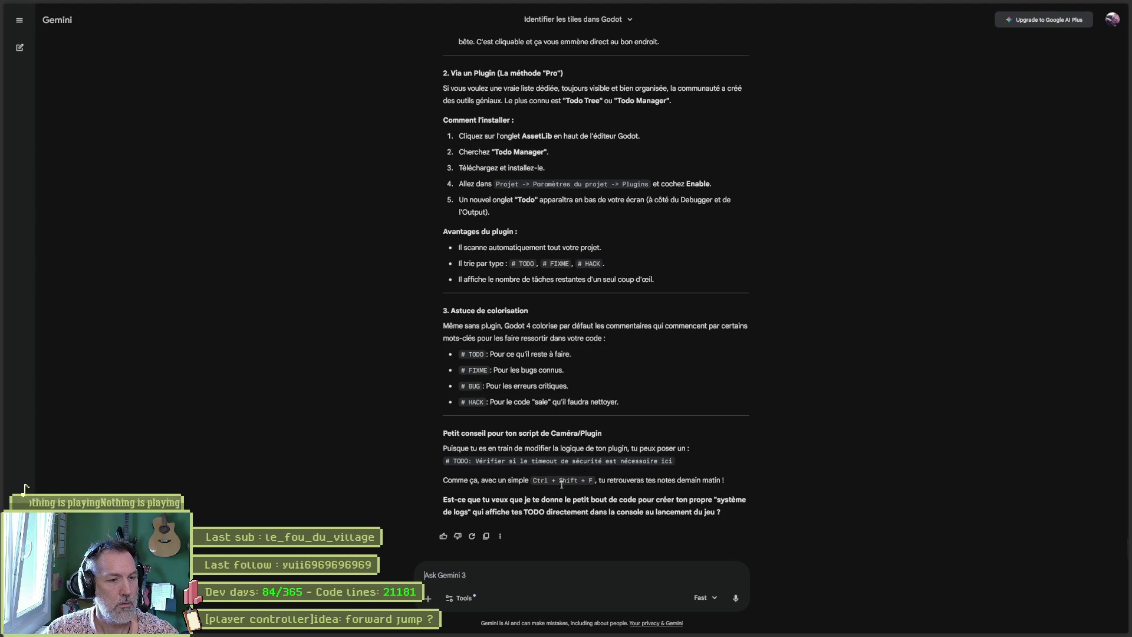
pyautogui.click(1081, 5)
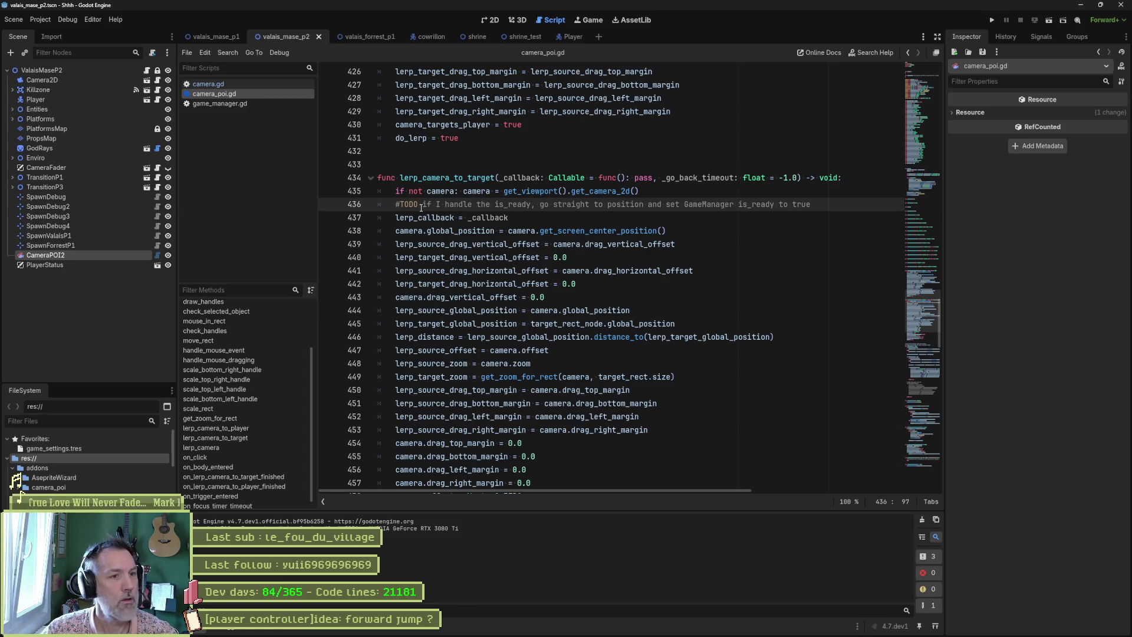
# - Search the whole project for #TODO, review the 6 matches in 4 files, and close the results
pyautogui.moveTo(420, 206); pyautogui.dragTo(397, 205)
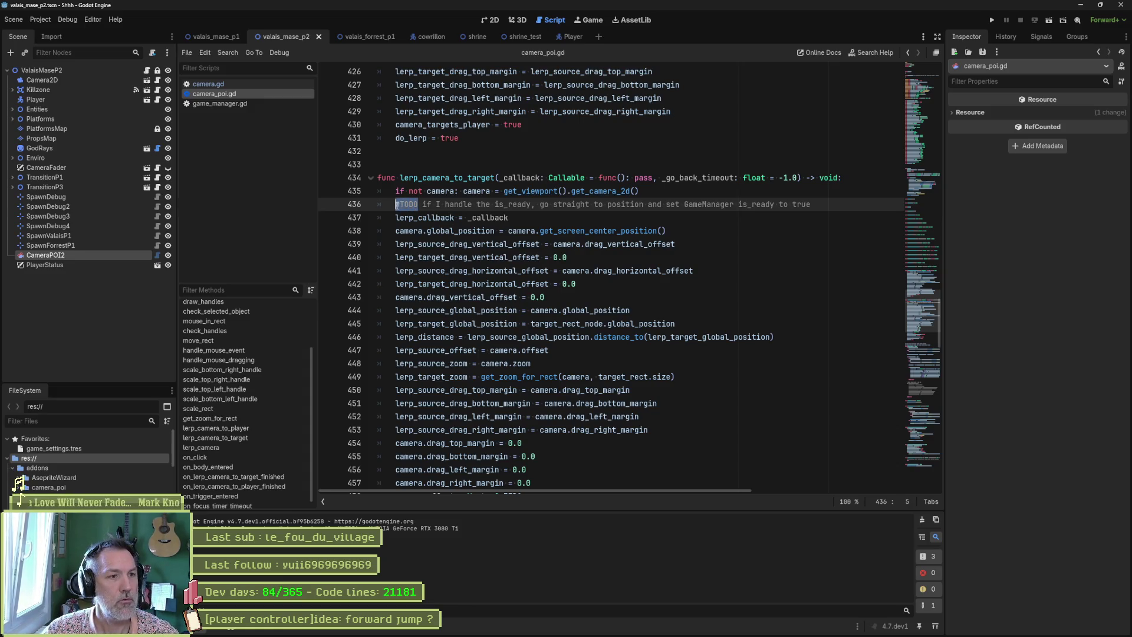
pyautogui.hotkey('ctrl', 'shift', 'f')
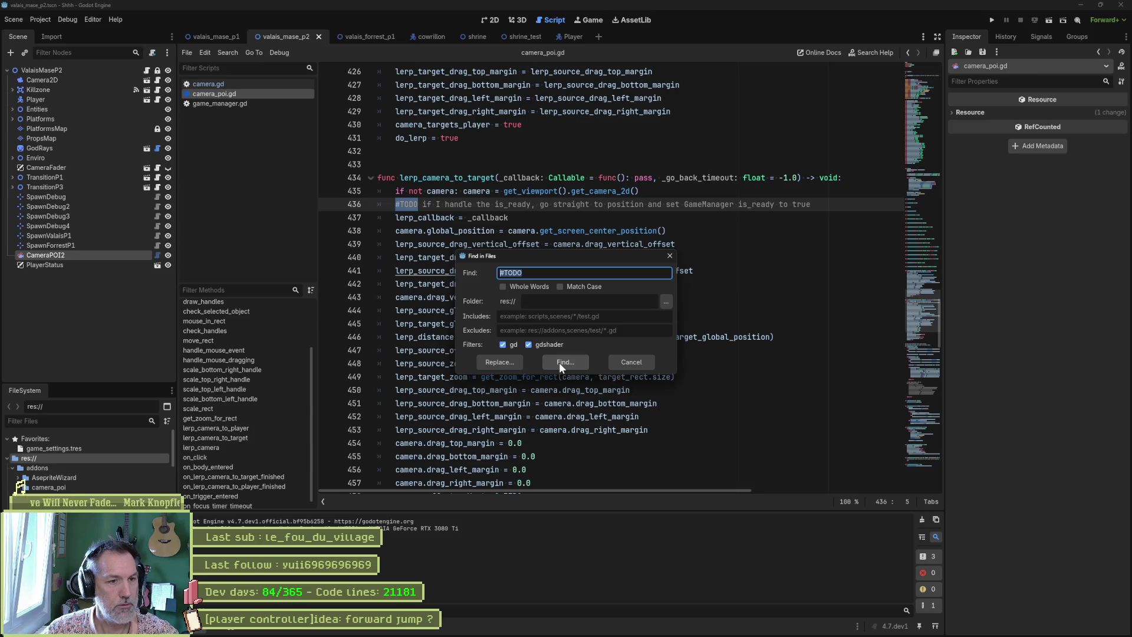
pyautogui.click(559, 362)
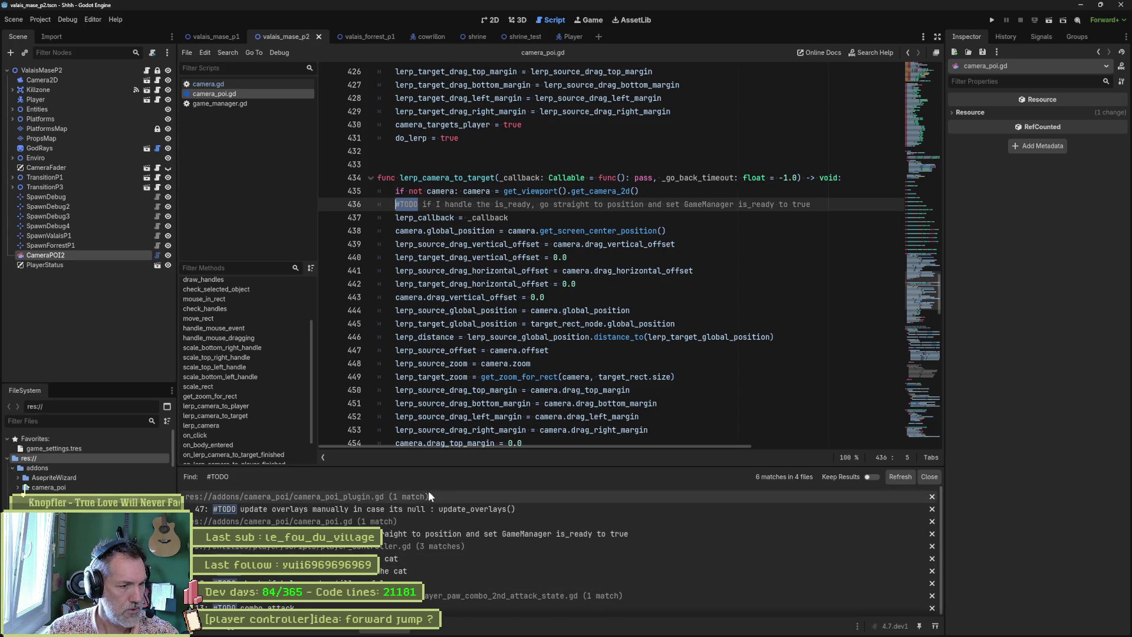
pyautogui.click(930, 477)
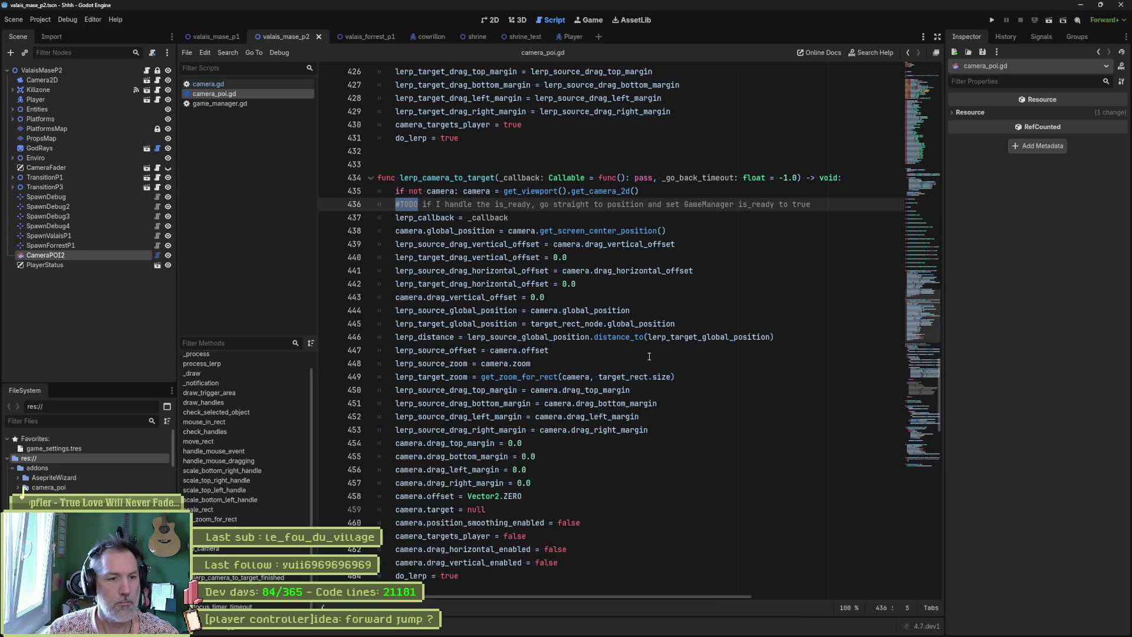
# - Scroll to the exported variables atop camera_poi.gd and select override_is_ready
pyautogui.click(654, 363)
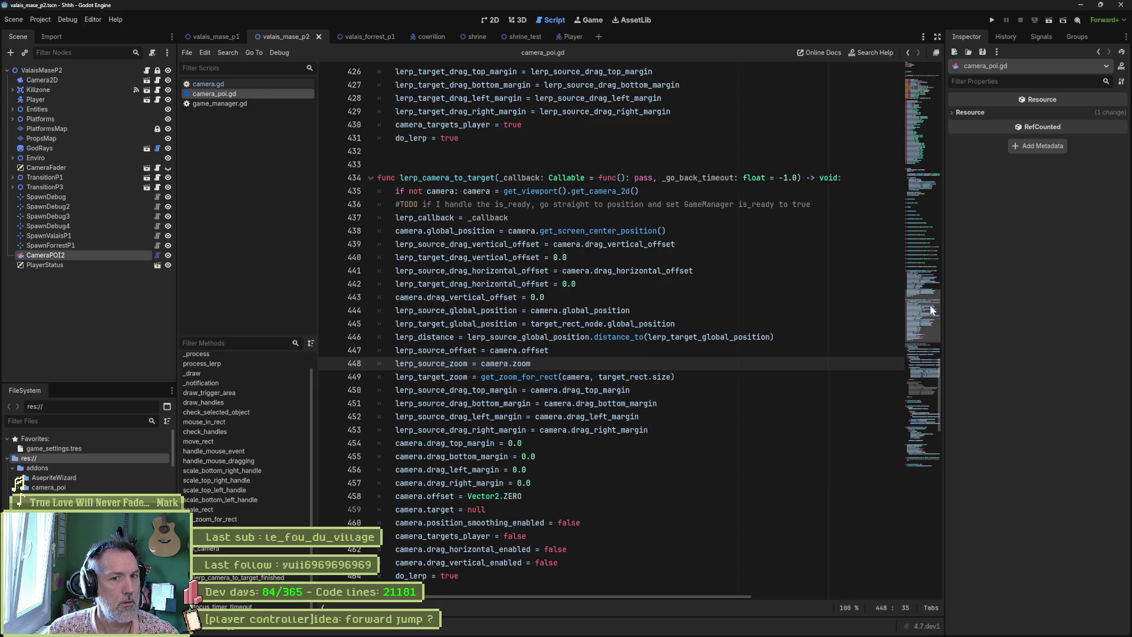
pyautogui.moveTo(931, 309); pyautogui.dragTo(928, 87)
pyautogui.doubleClick(470, 218)
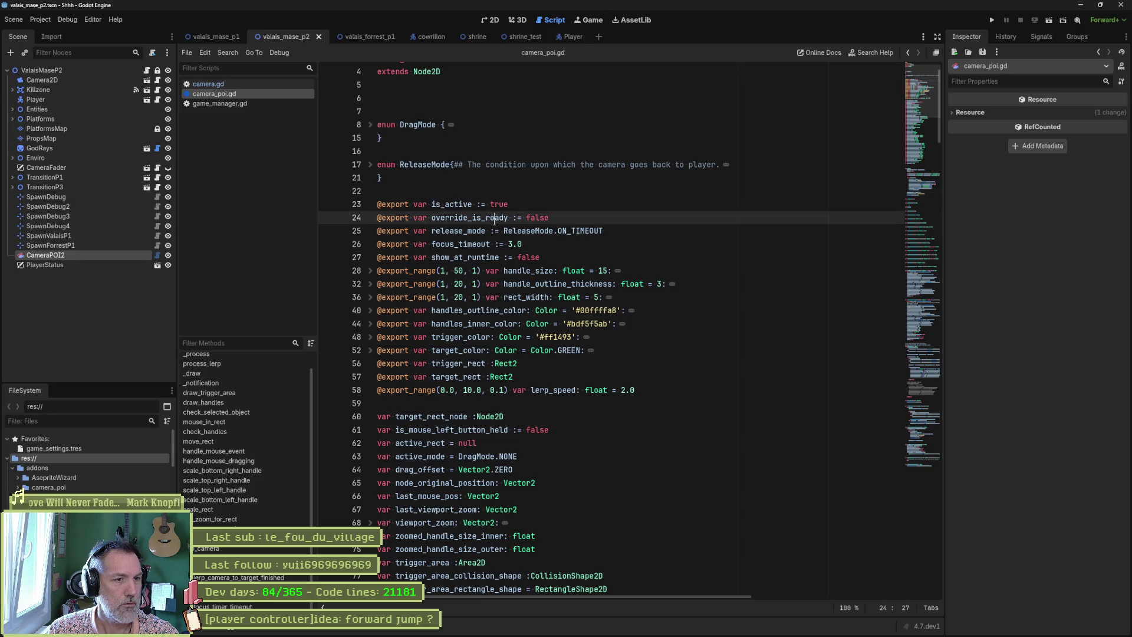
# - Select override_is_ready and search the whole project for its usages
pyautogui.click(464, 217)
pyautogui.moveTo(469, 218); pyautogui.dragTo(438, 218)
pyautogui.doubleClick(456, 217)
pyautogui.hotkey('ctrl', 'shift', 'f')
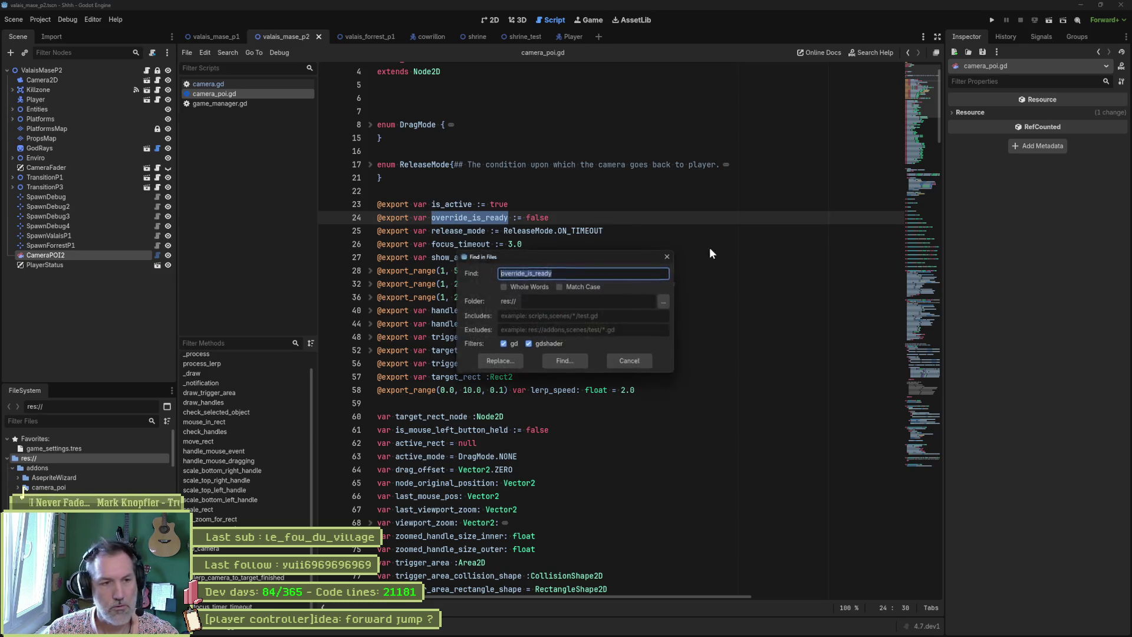
pyautogui.click(561, 358)
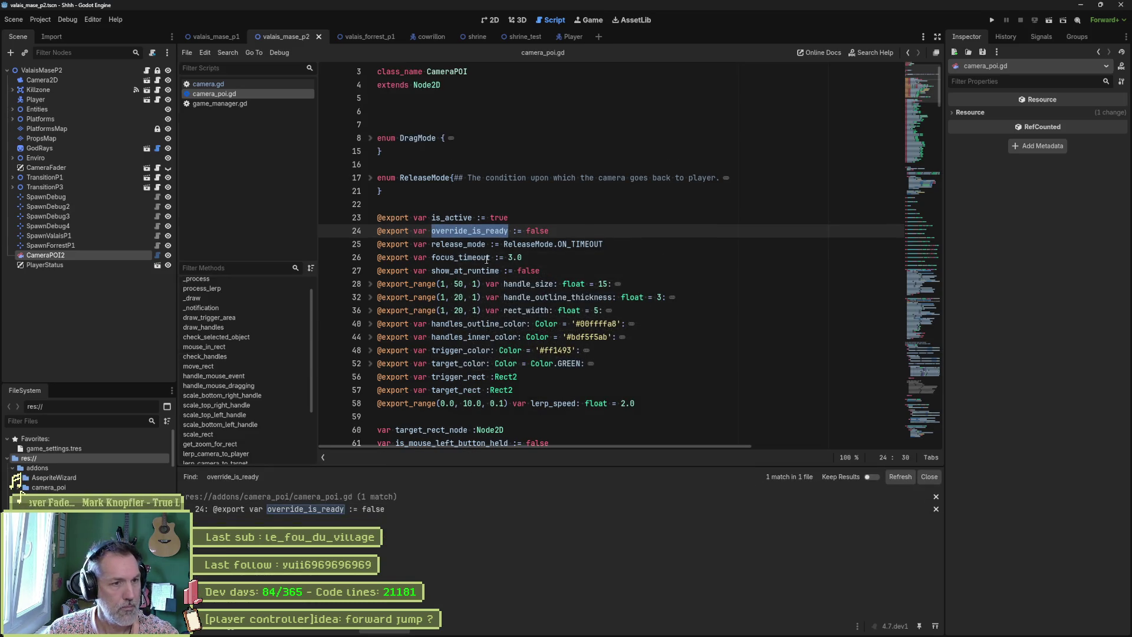
# - Rename override_is_ready to handle_is_ready on line 24 and save camera_poi.gd
pyautogui.click(506, 231)
pyautogui.moveTo(433, 231); pyautogui.dragTo(469, 232)
pyautogui.write('handl')
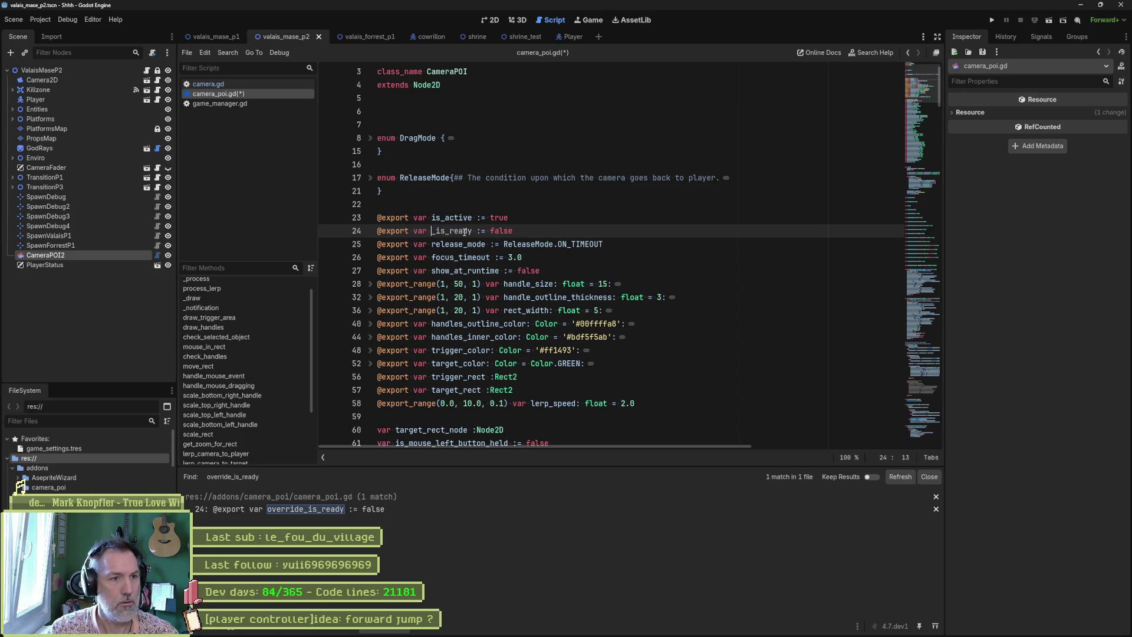
pyautogui.write('e')
pyautogui.hotkey('ctrl', 's')
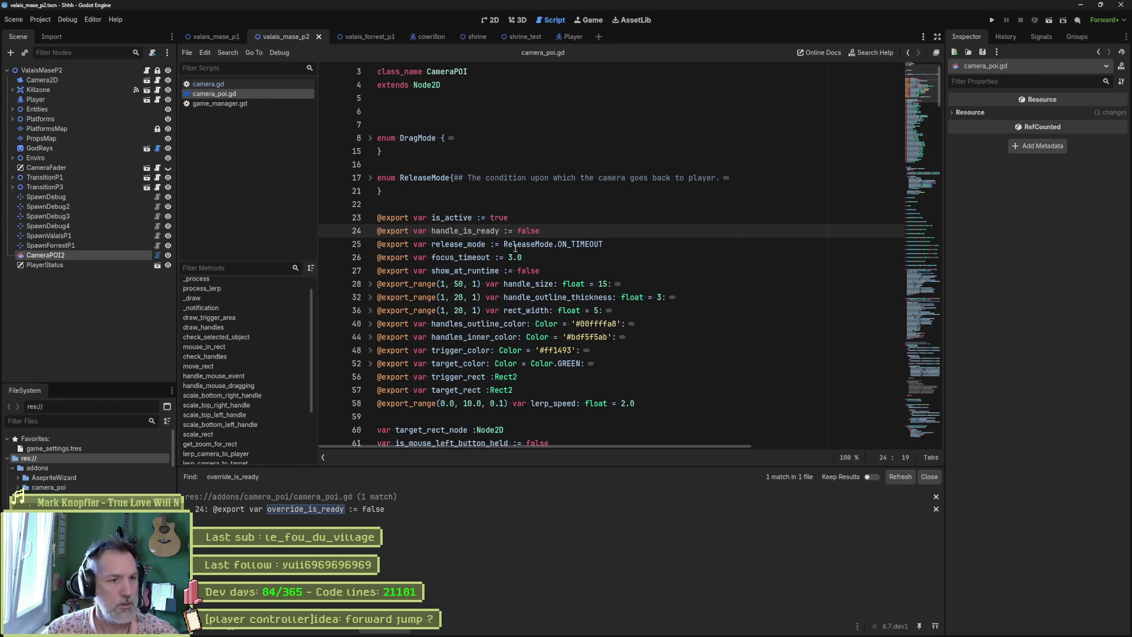
pyautogui.click(64, 256)
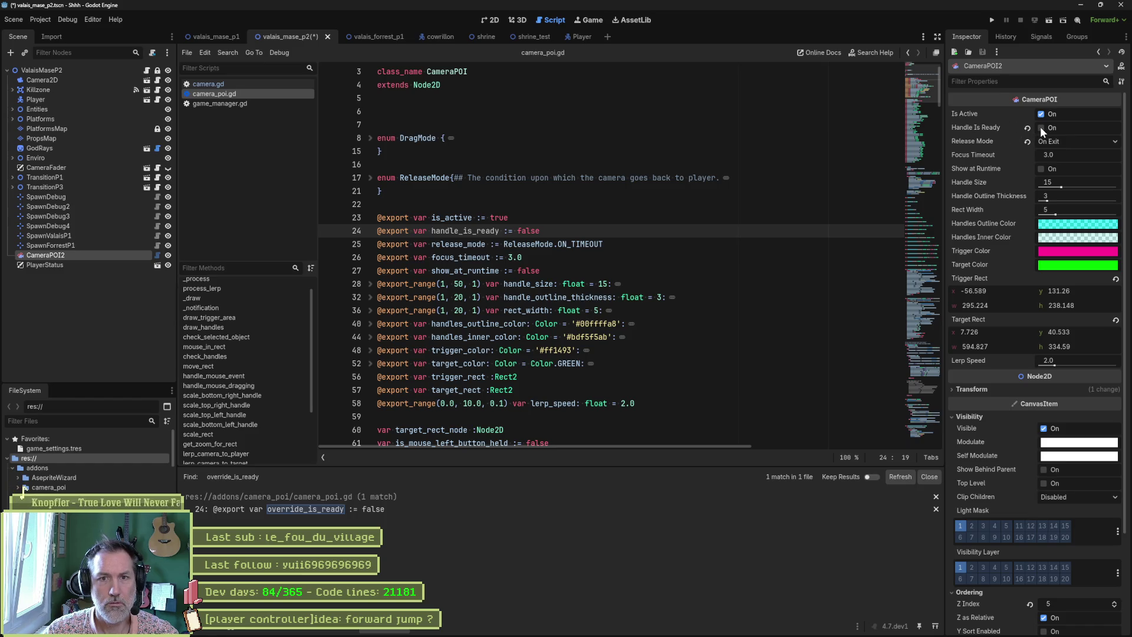
# - Enable Handle Is Ready on CameraPOI2, save the scene, and go to lerp_camera_to_target
pyautogui.click(1040, 127)
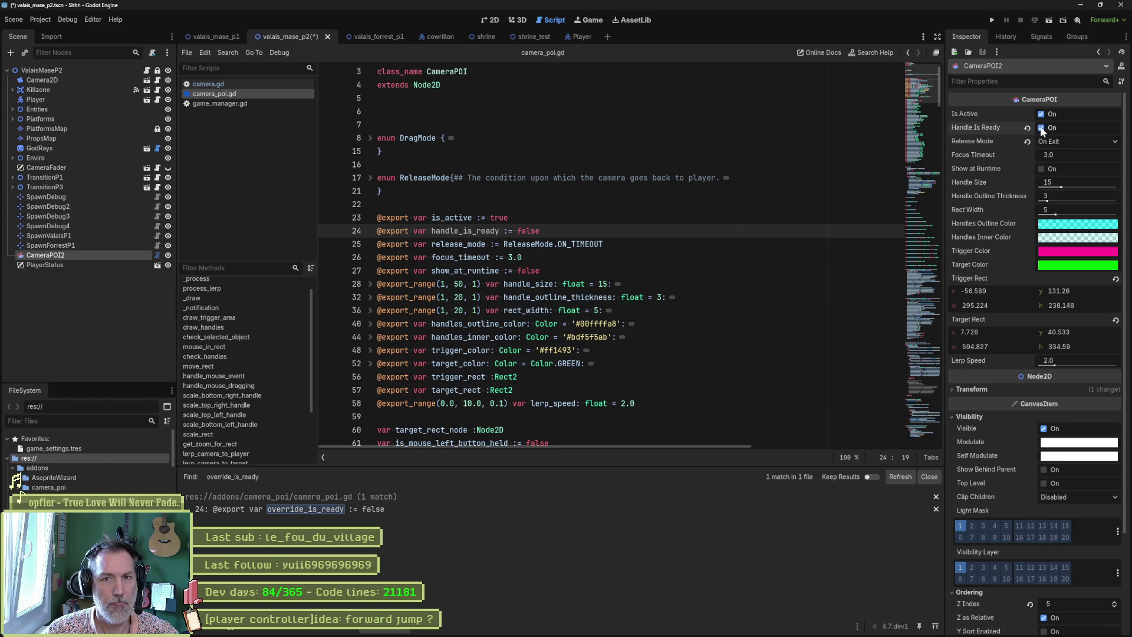
pyautogui.hotkey('ctrl', 's')
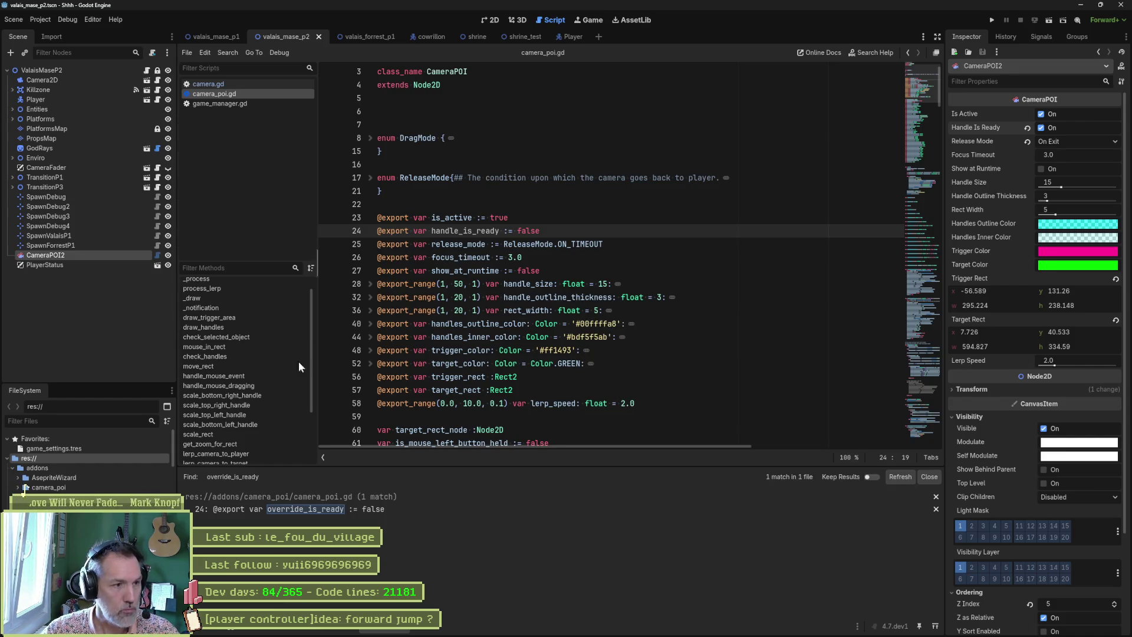
pyautogui.scroll(-1, 236, 445)
pyautogui.click(236, 439)
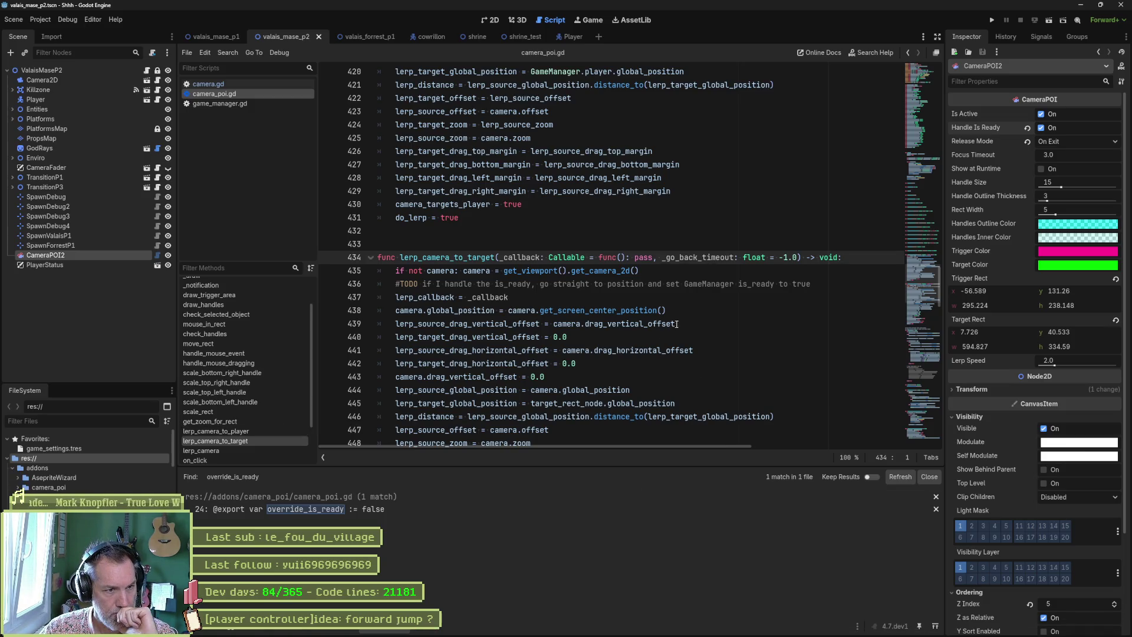
# - Review the end of lerp_camera_to_target from lines 435 and 439 downward
pyautogui.click(662, 275)
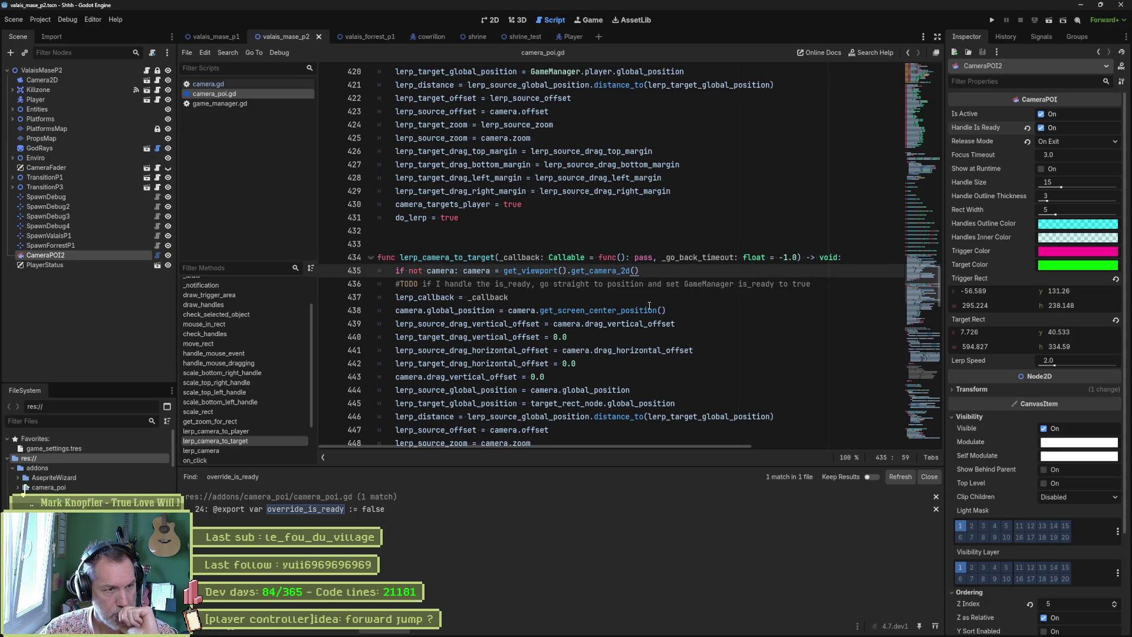
pyautogui.moveTo(645, 306)
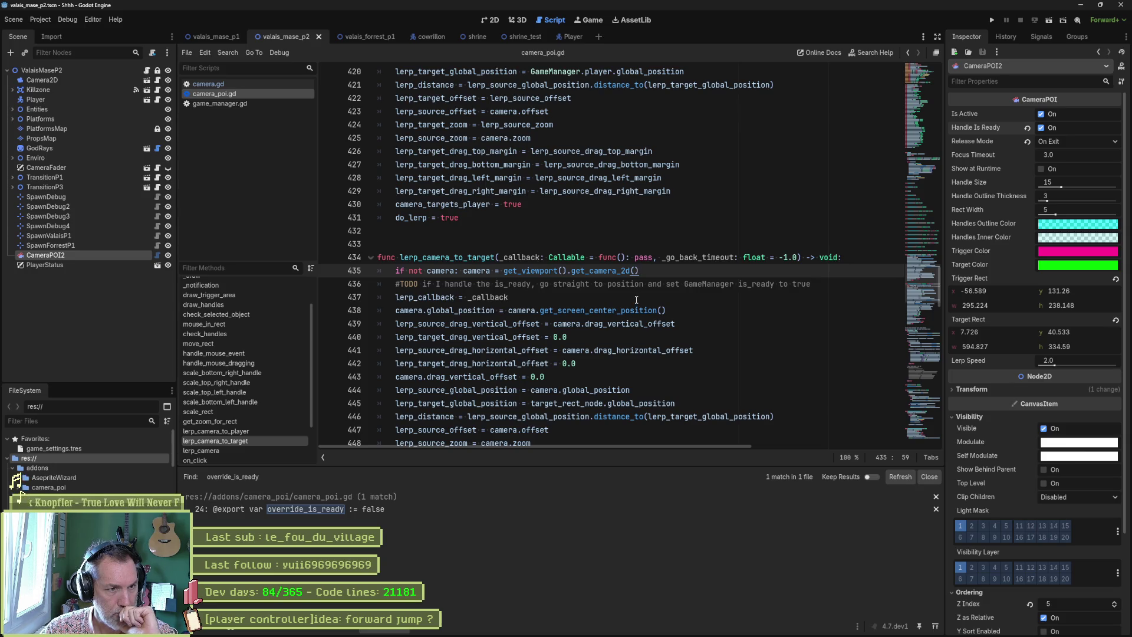
pyautogui.click(677, 322)
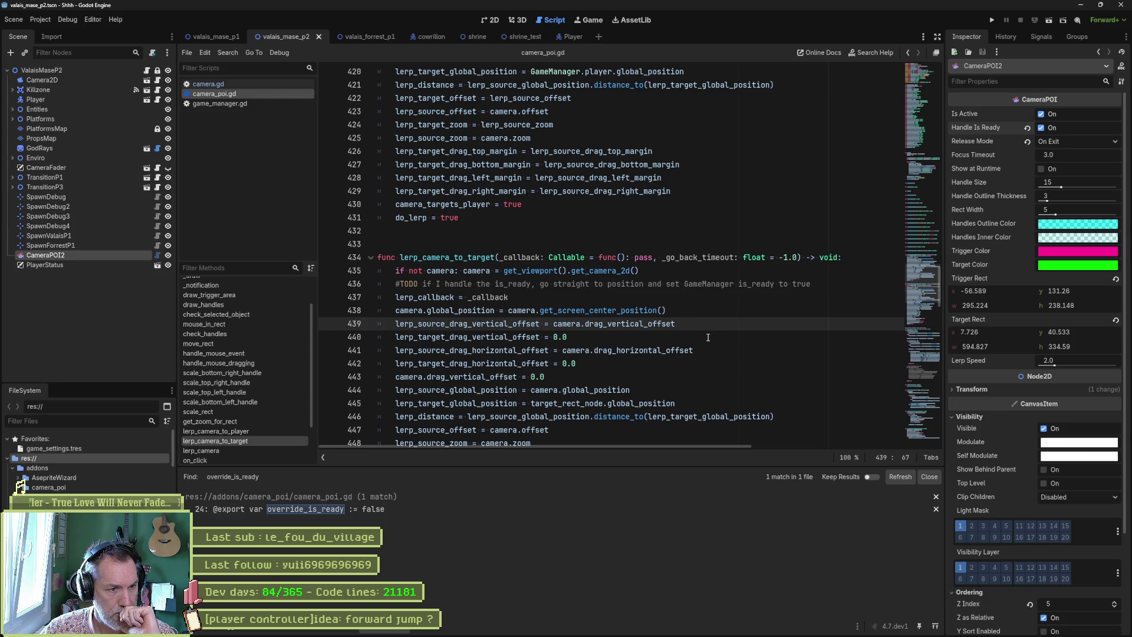
pyautogui.scroll(-1, 707, 338)
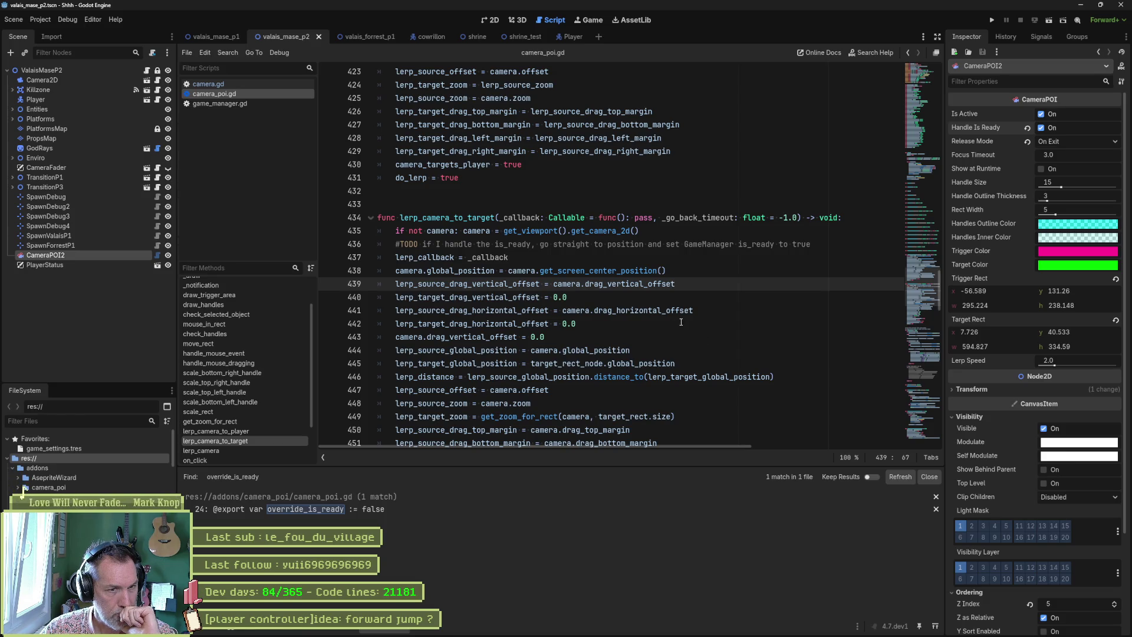
pyautogui.scroll(-1, 674, 344)
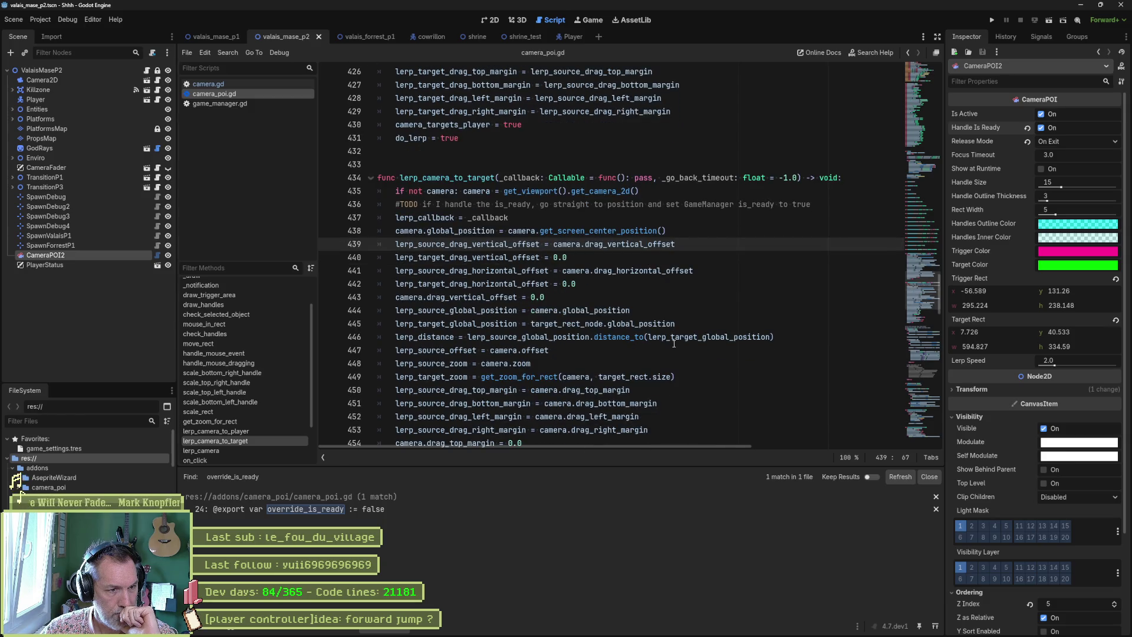
pyautogui.scroll(-1, 675, 343)
pyautogui.scroll(-1, 675, 344)
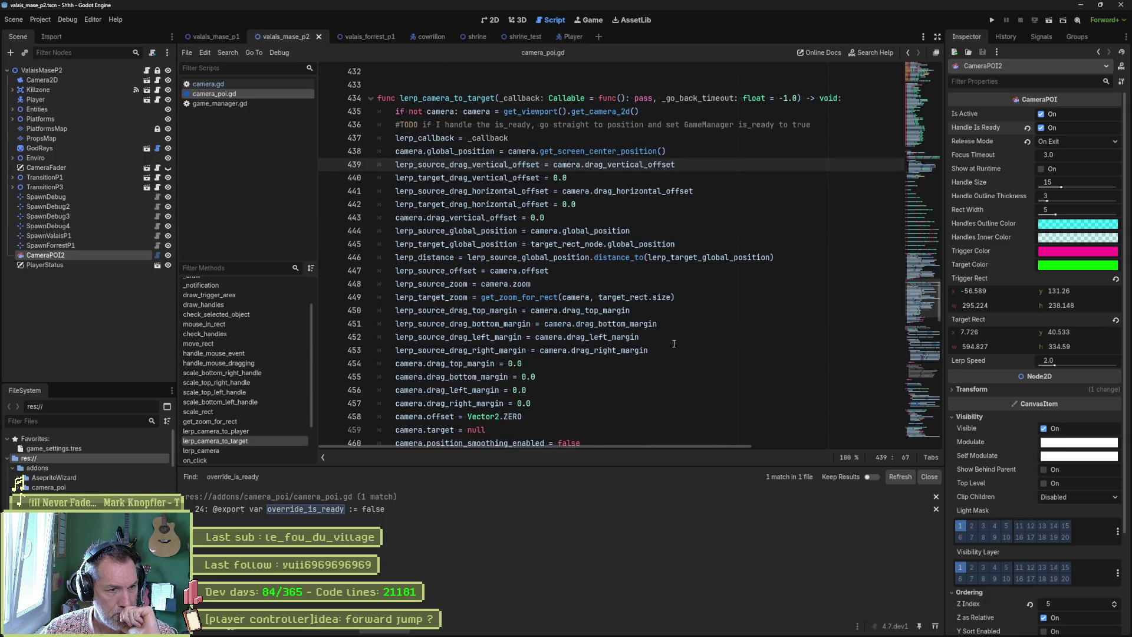
pyautogui.click(603, 363)
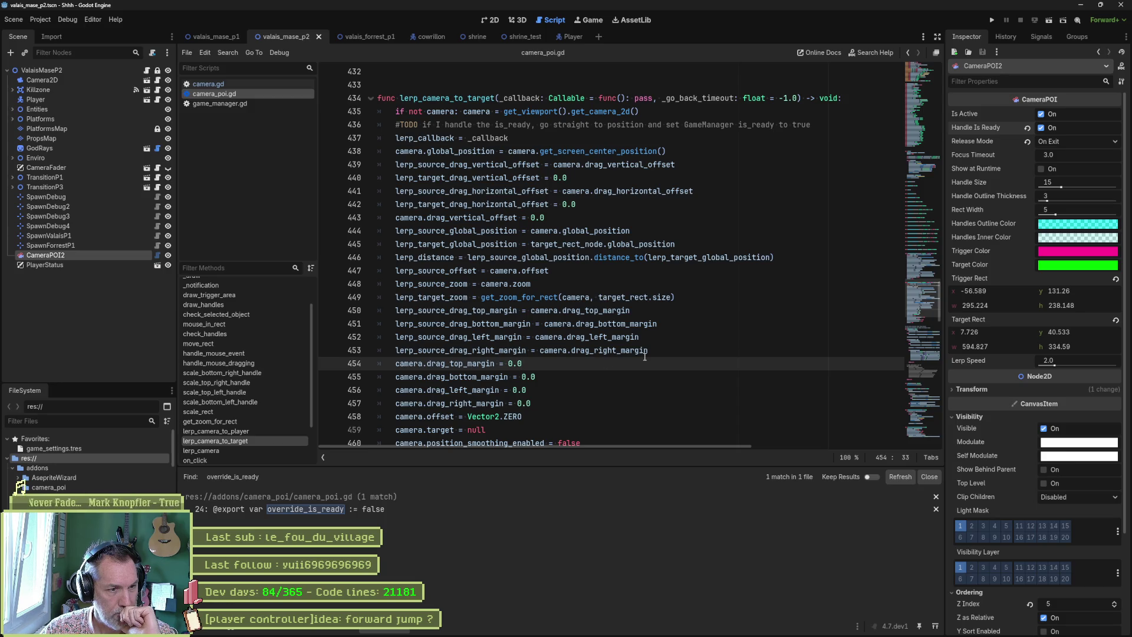
# - Select do_lerp on line 464 and open Find in Files for it
pyautogui.moveTo(645, 357)
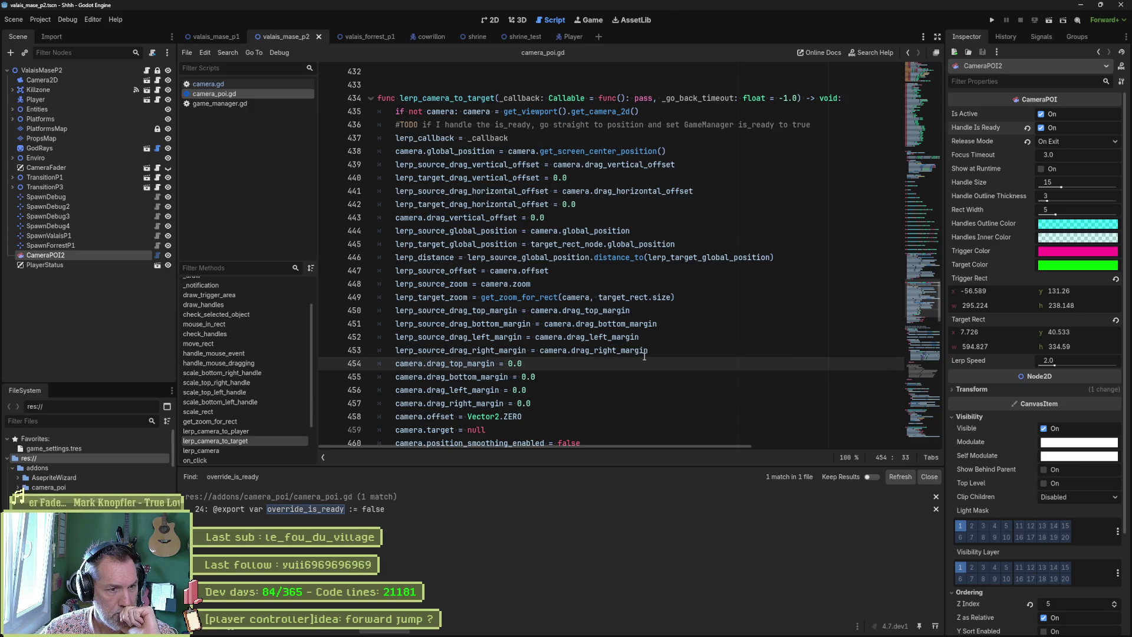
pyautogui.scroll(-2, 645, 357)
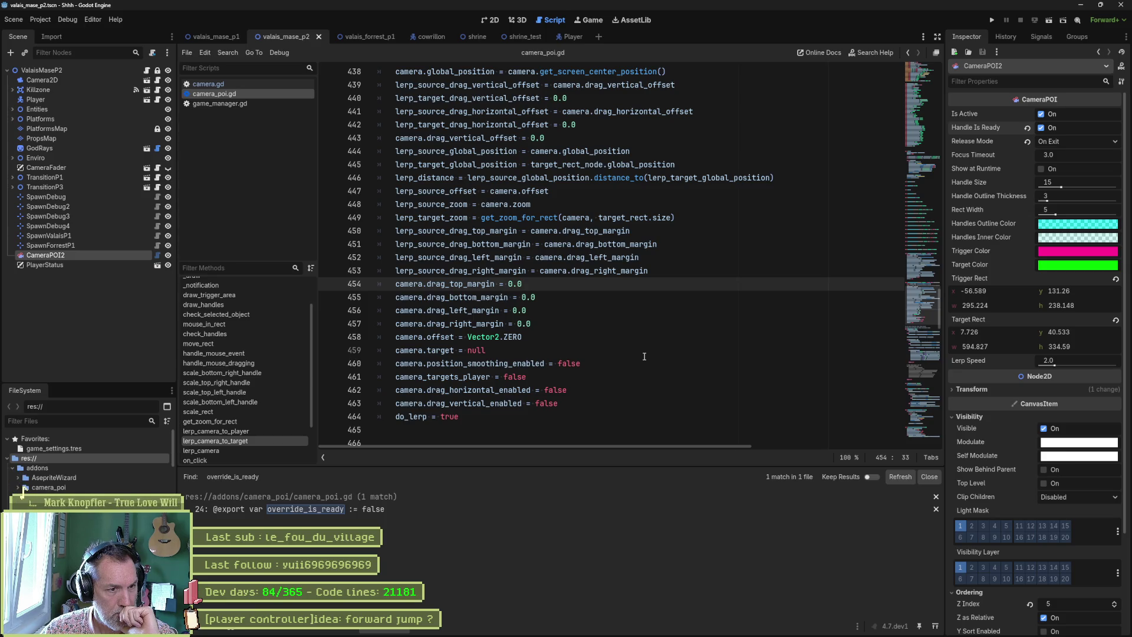
pyautogui.doubleClick(411, 417)
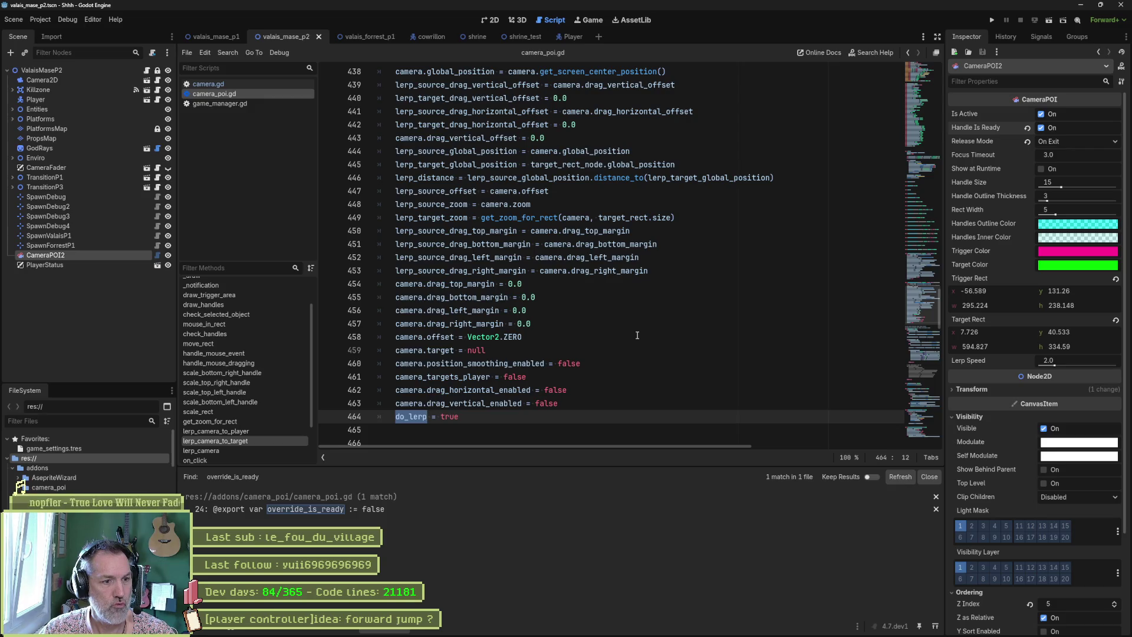
pyautogui.hotkey('ctrl', 'shift', 'f')
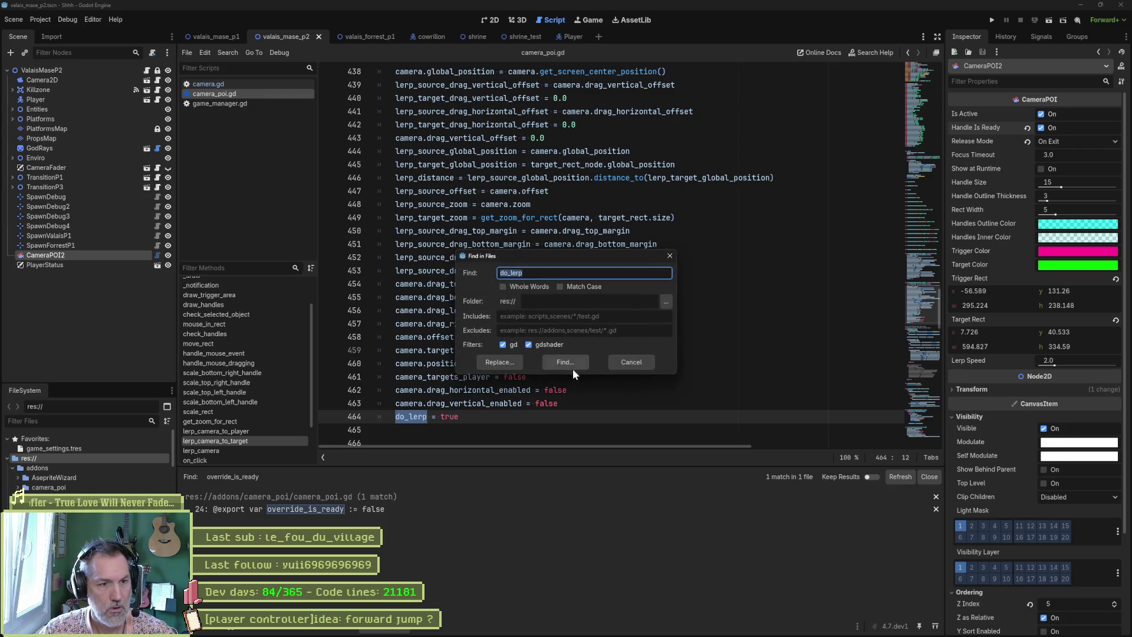
# - Search for do_lerp, open the line 146 match, and jump to the lerp_camera definition
pyautogui.click(575, 369)
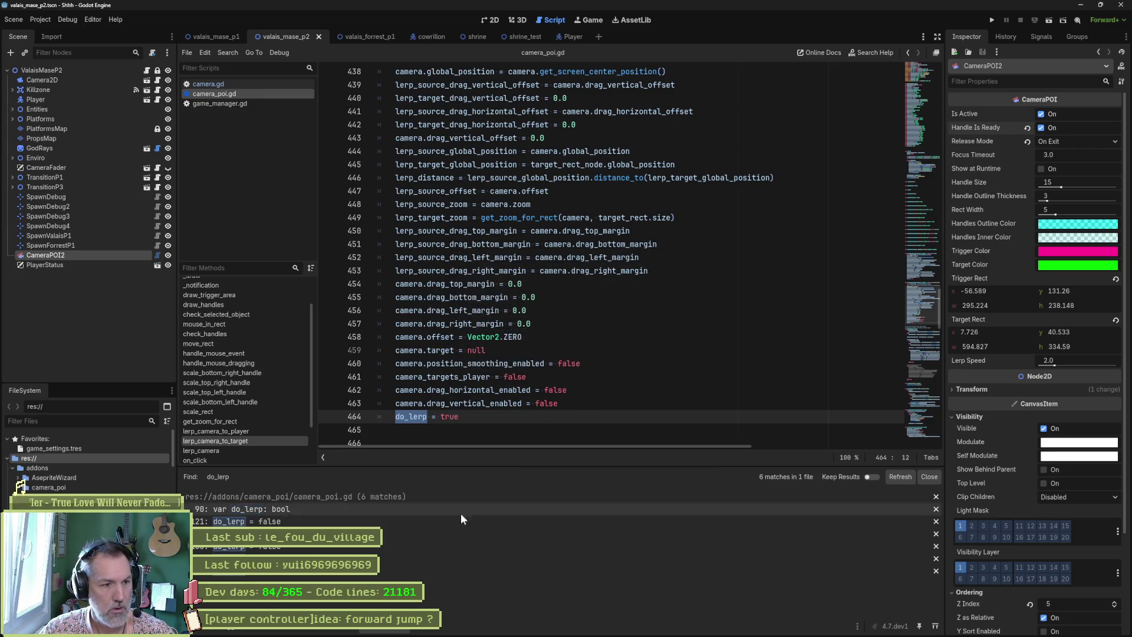
pyautogui.click(385, 535)
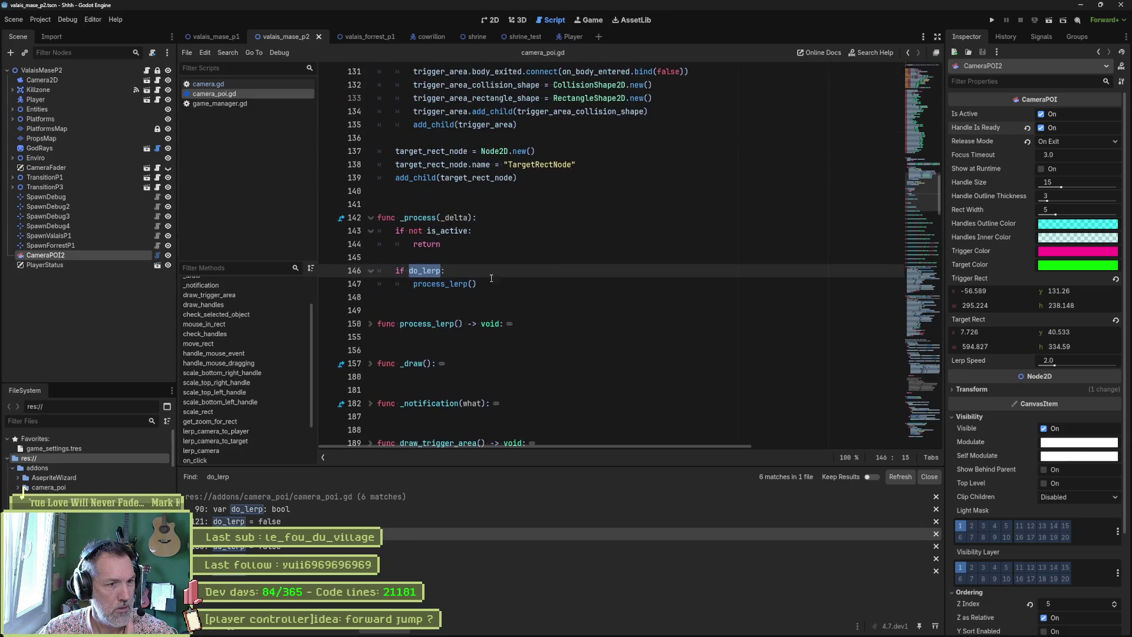
pyautogui.click(371, 323)
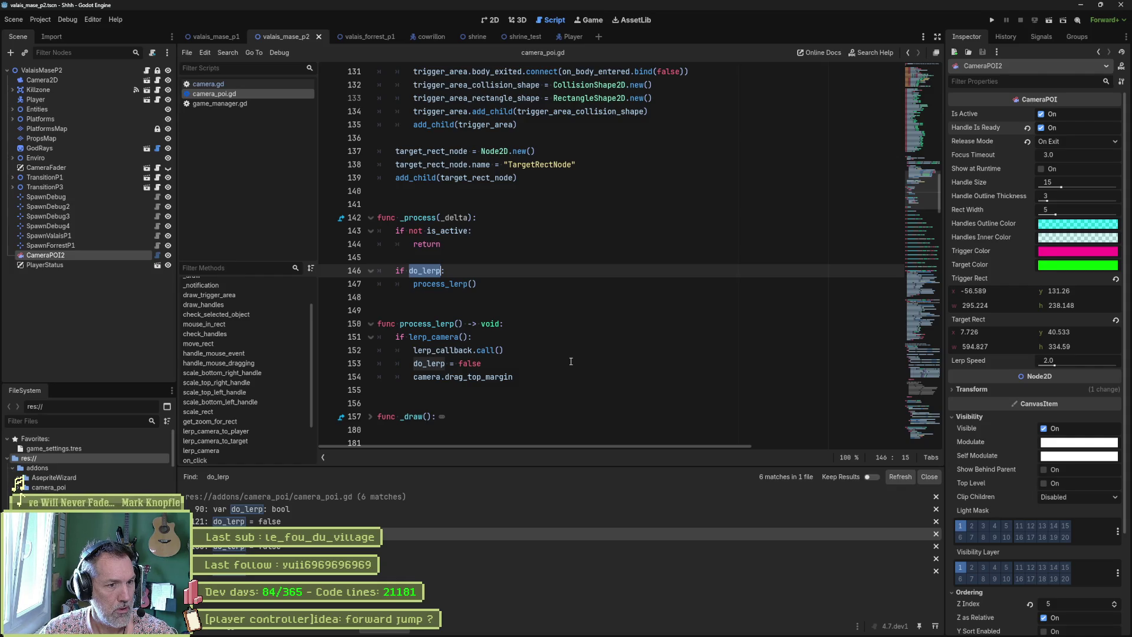
pyautogui.keyDown('ctrl'); pyautogui.click(436, 337); pyautogui.keyUp('ctrl')
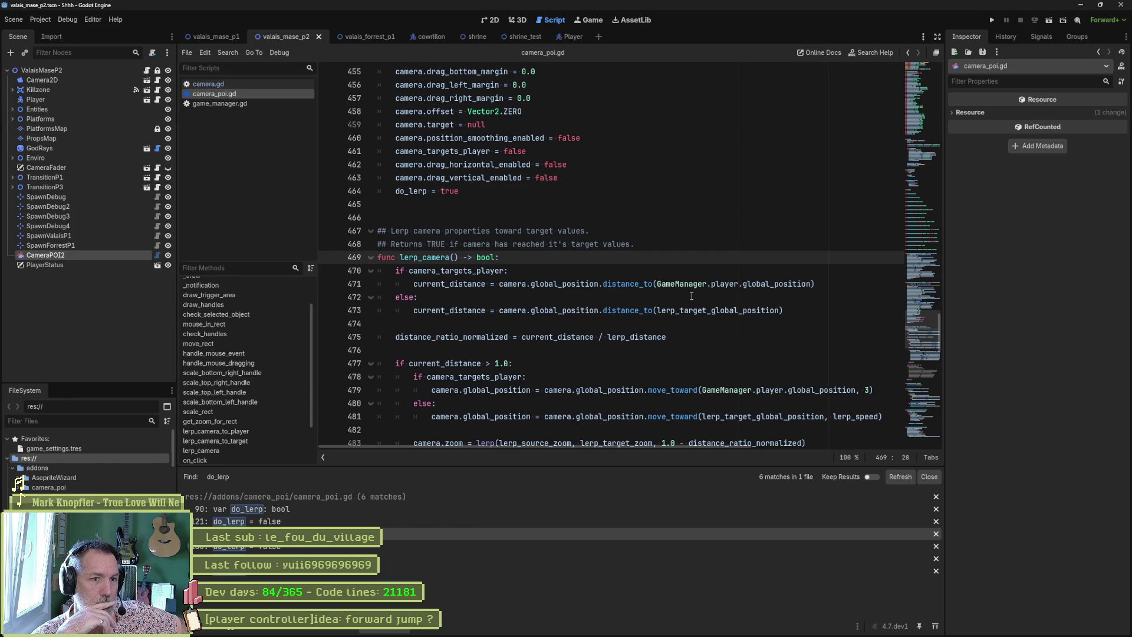
pyautogui.click(457, 293)
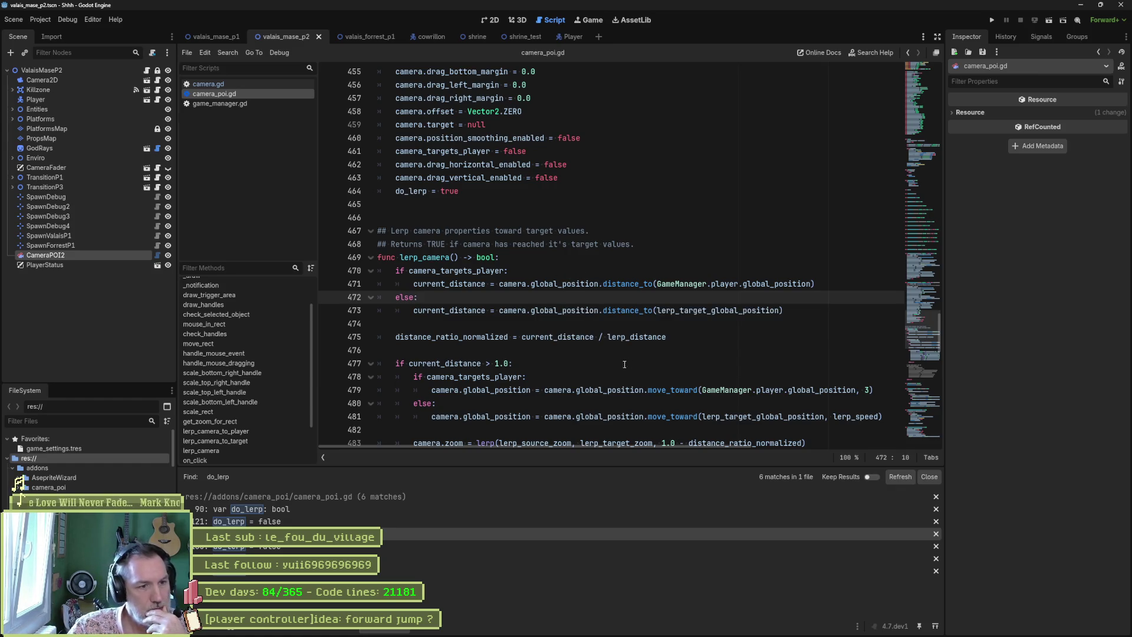
pyautogui.scroll(-2, 626, 361)
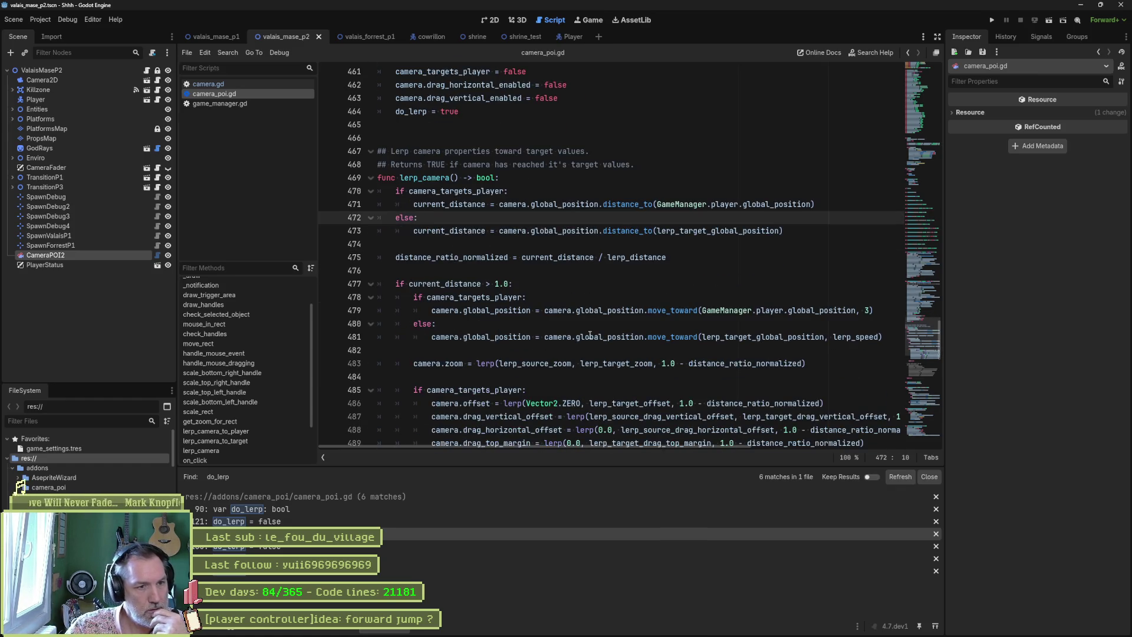
pyautogui.scroll(-2, 484, 270)
pyautogui.moveTo(510, 203)
pyautogui.mouseDown()
pyautogui.moveTo(530, 323)
pyautogui.moveTo(469, 429)
pyautogui.mouseUp()
pyautogui.scroll(-4, 501, 383)
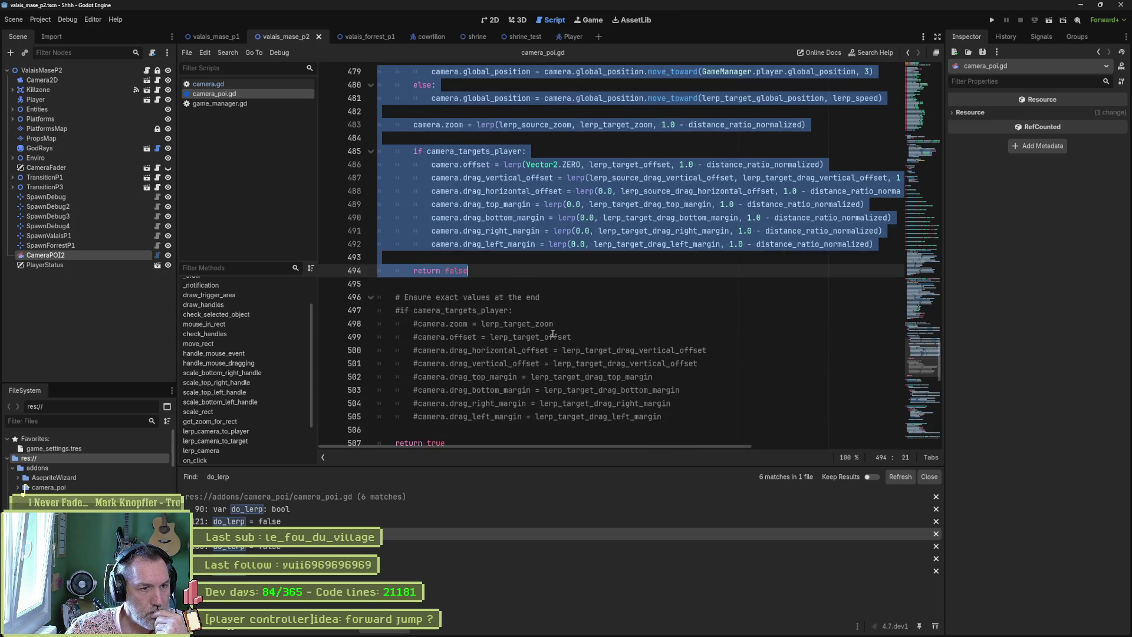
pyautogui.scroll(-1, 554, 334)
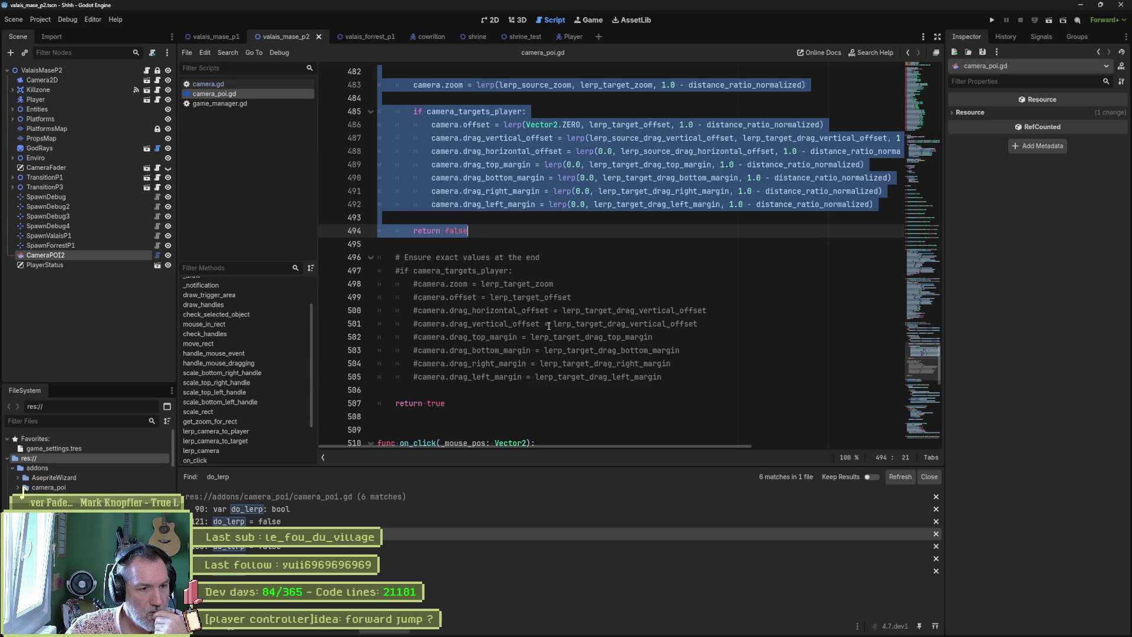
pyautogui.scroll(4, 549, 325)
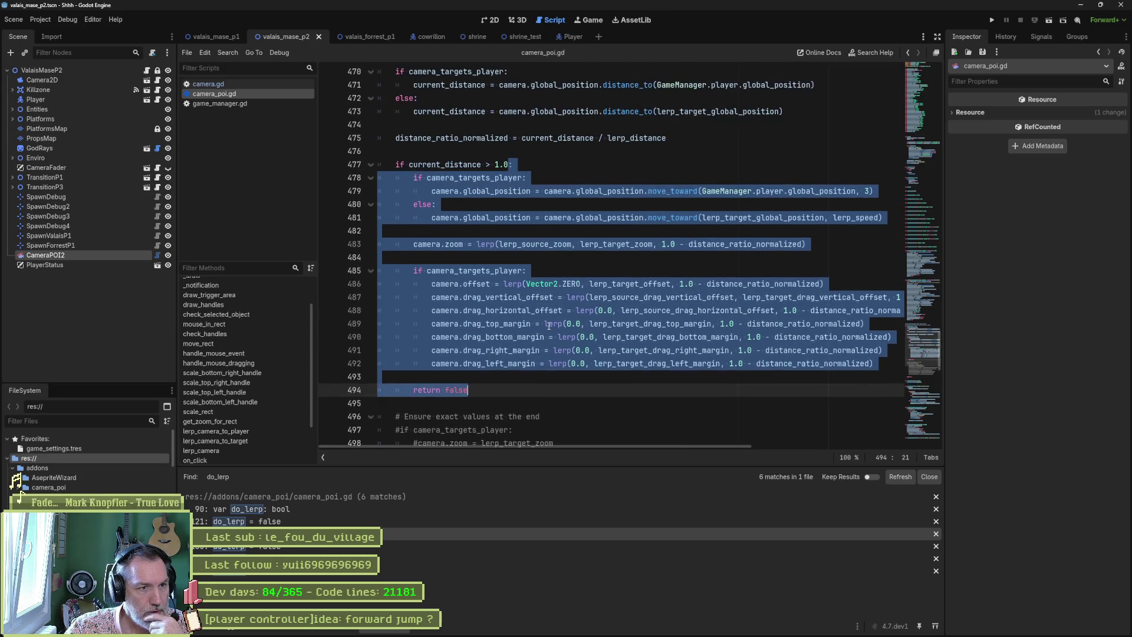
pyautogui.click(567, 231)
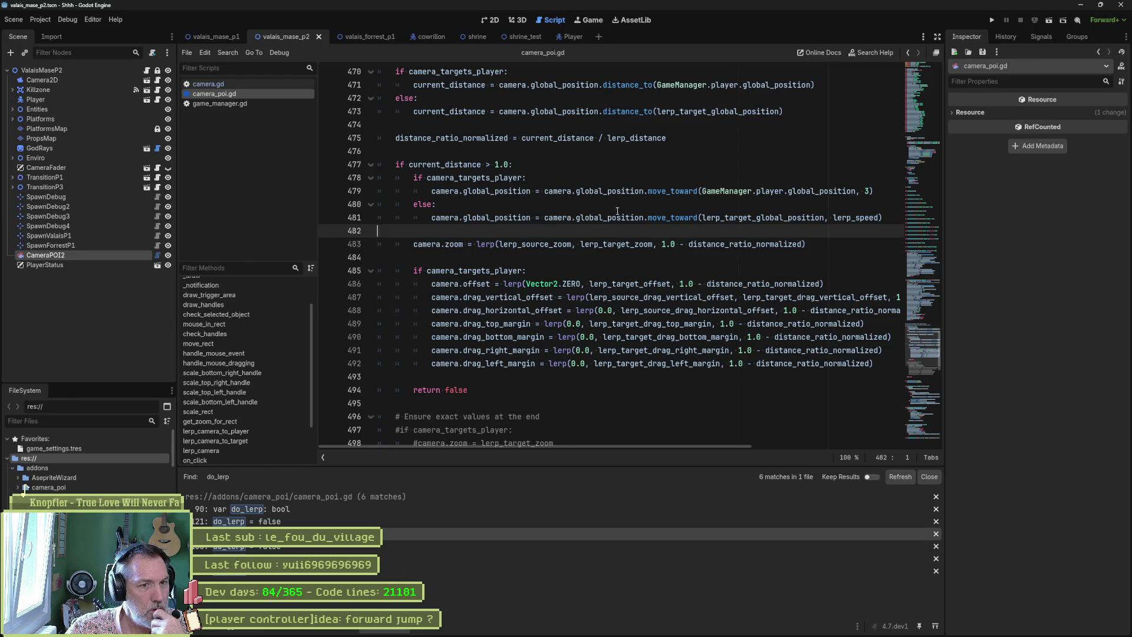
pyautogui.click(668, 218)
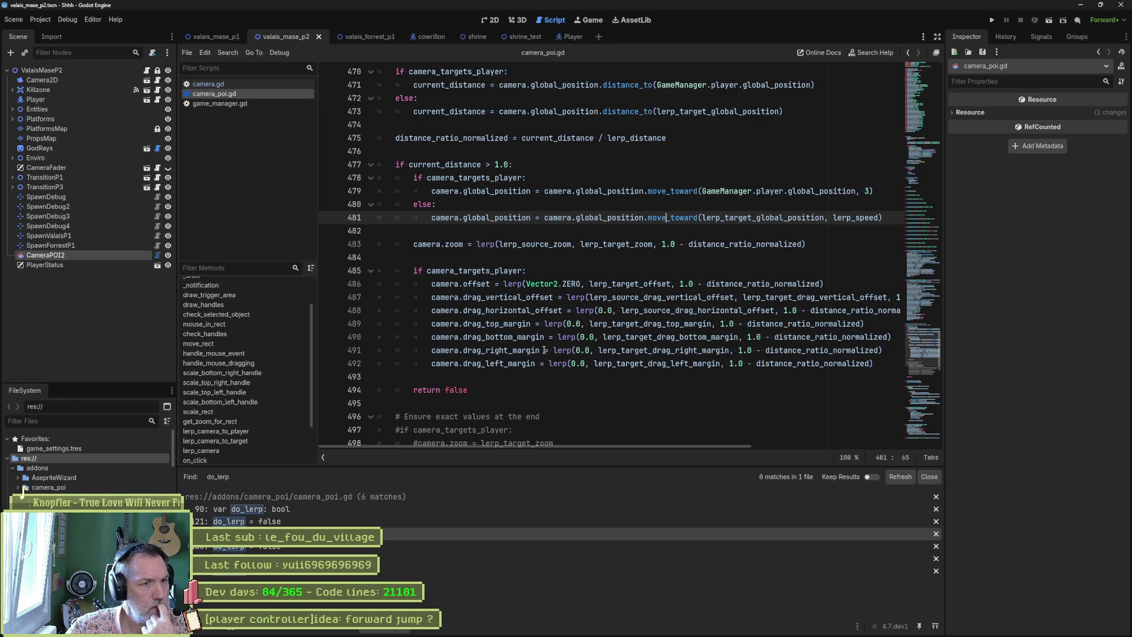
pyautogui.scroll(2, 555, 301)
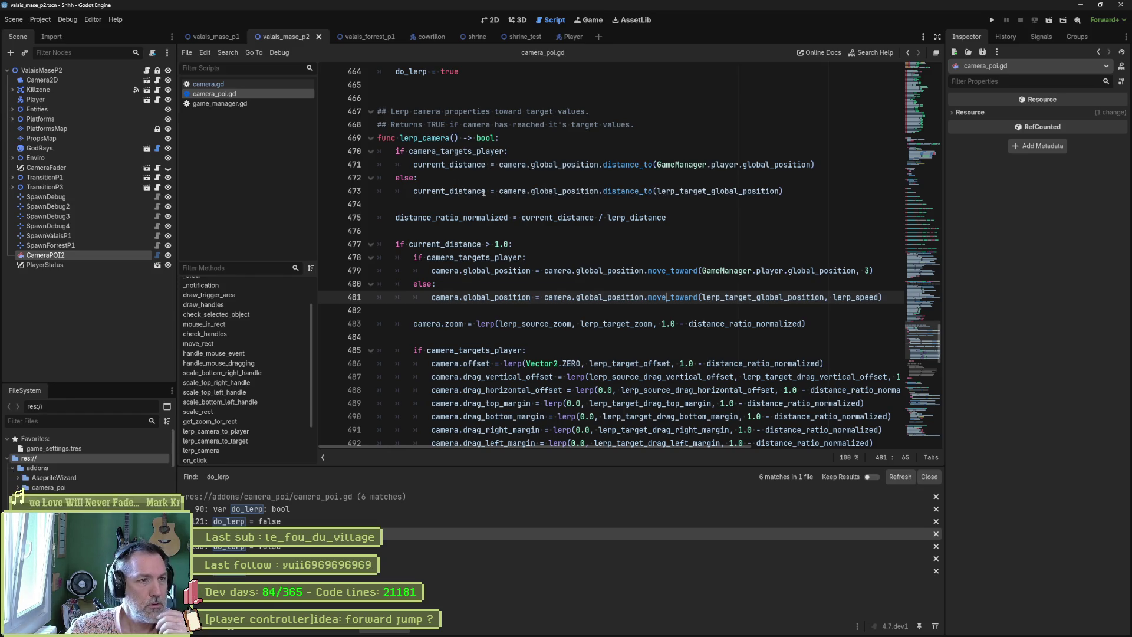
pyautogui.click(271, 533)
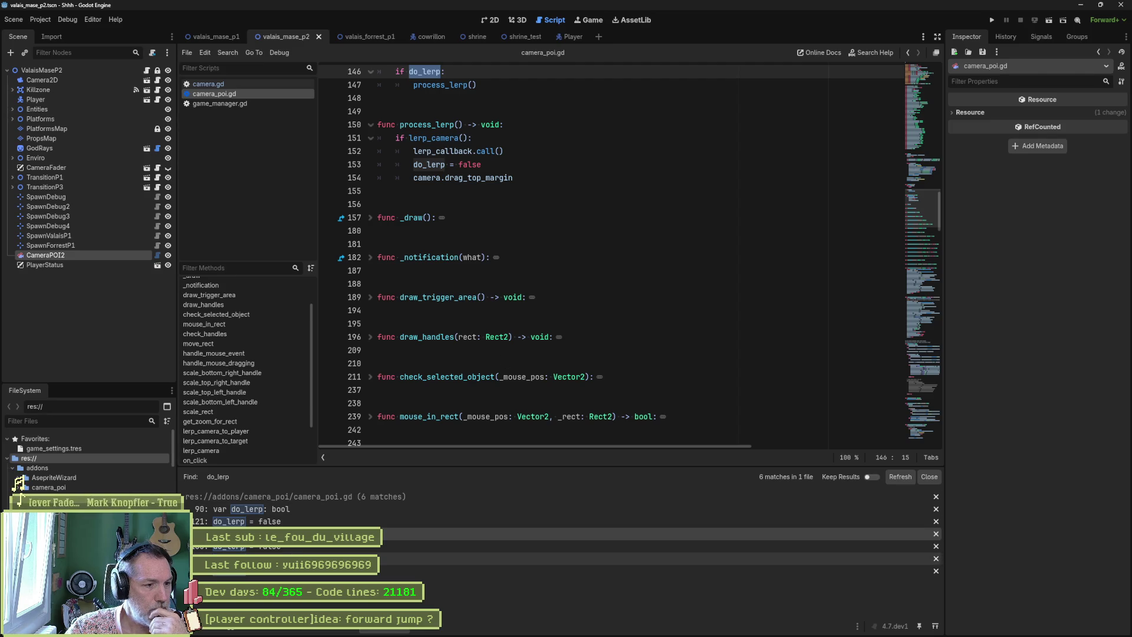
# - Open the do_lerp matches on lines 431 and 464, then return to the end of line 463
pyautogui.click(271, 558)
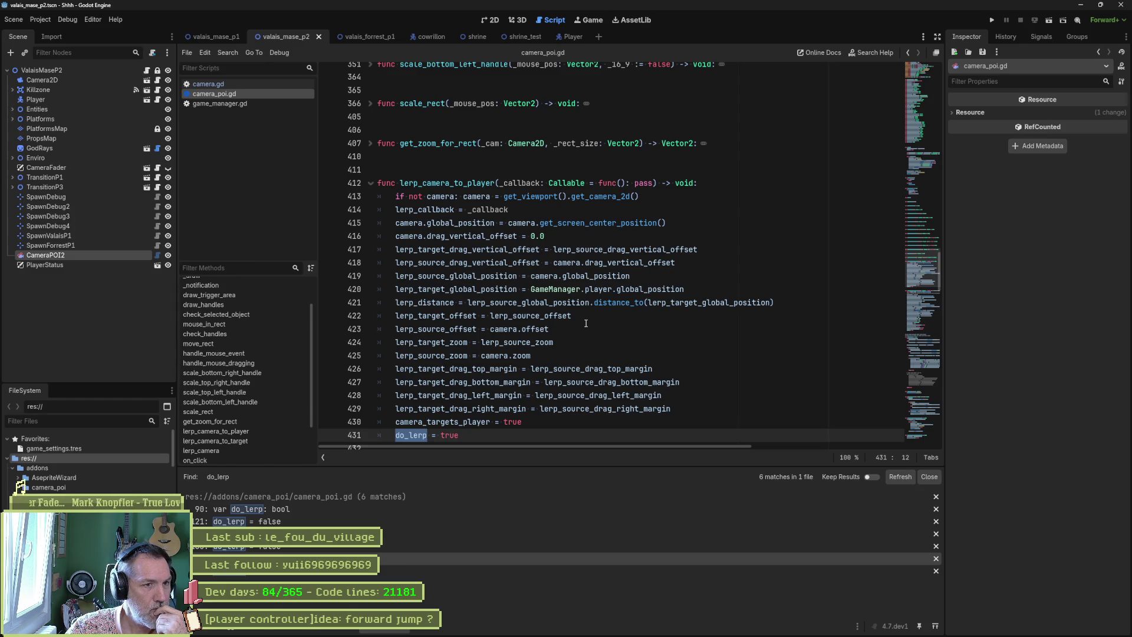
pyautogui.click(283, 571)
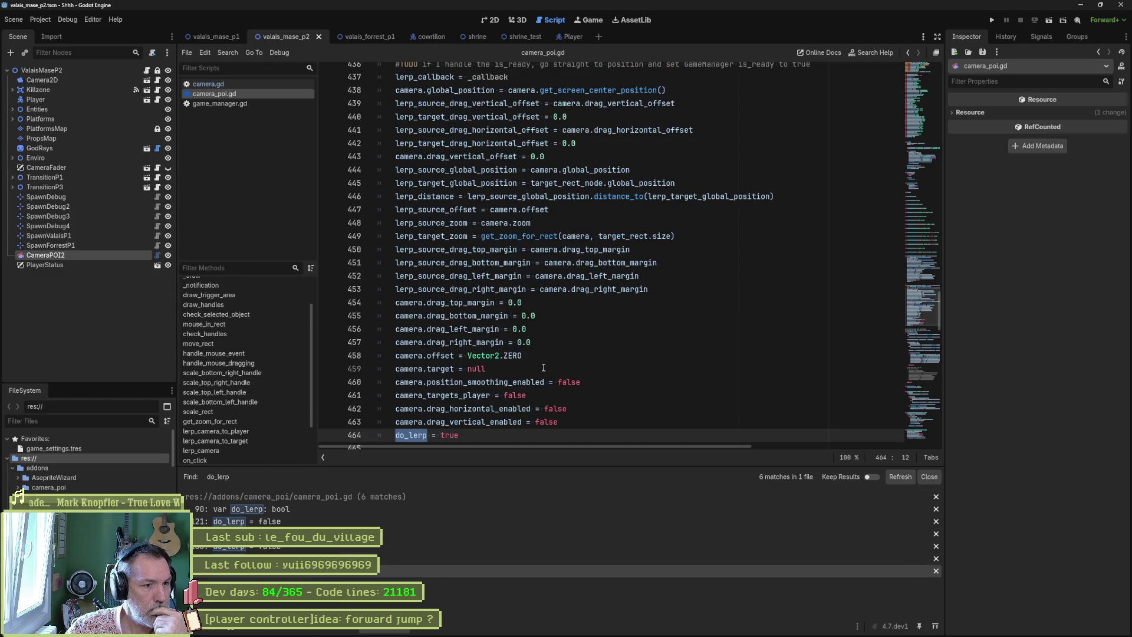
pyautogui.click(570, 422)
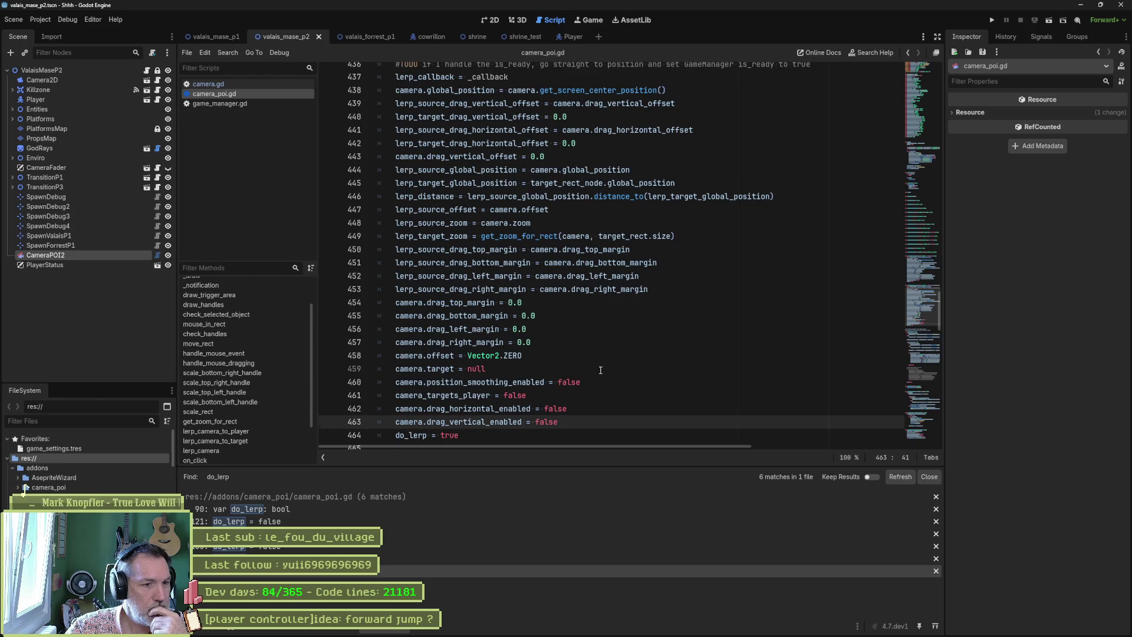
pyautogui.scroll(-2, 568, 371)
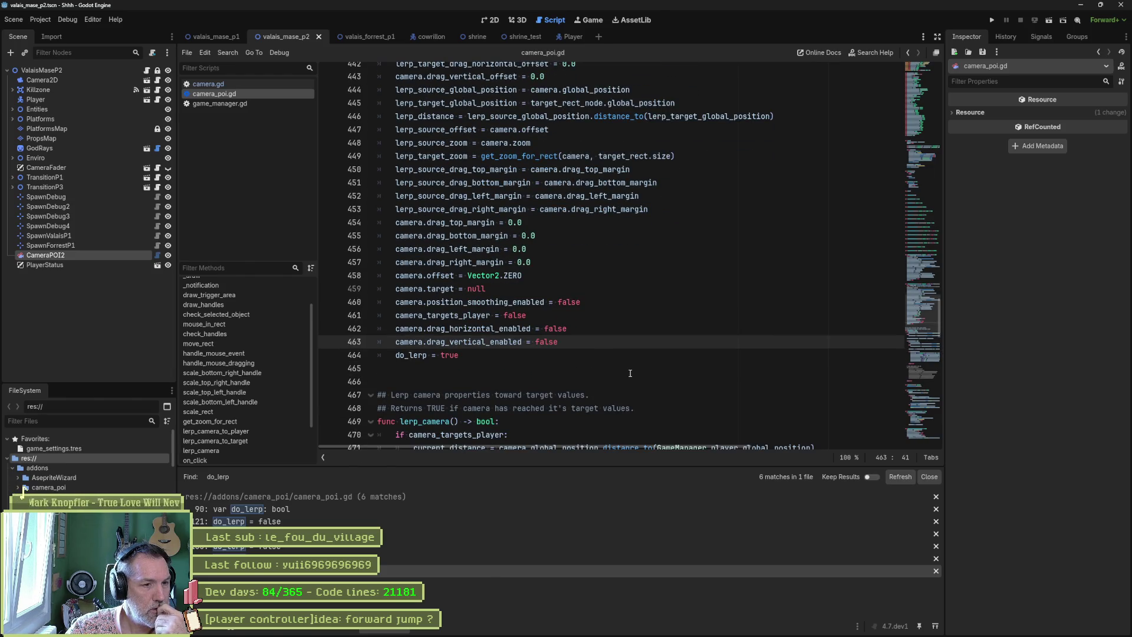
# - Add 'if handle_is_ready: pass' with an else branch holding do_lerp = true
pyautogui.press('Return')
pyautogui.write('if hand')
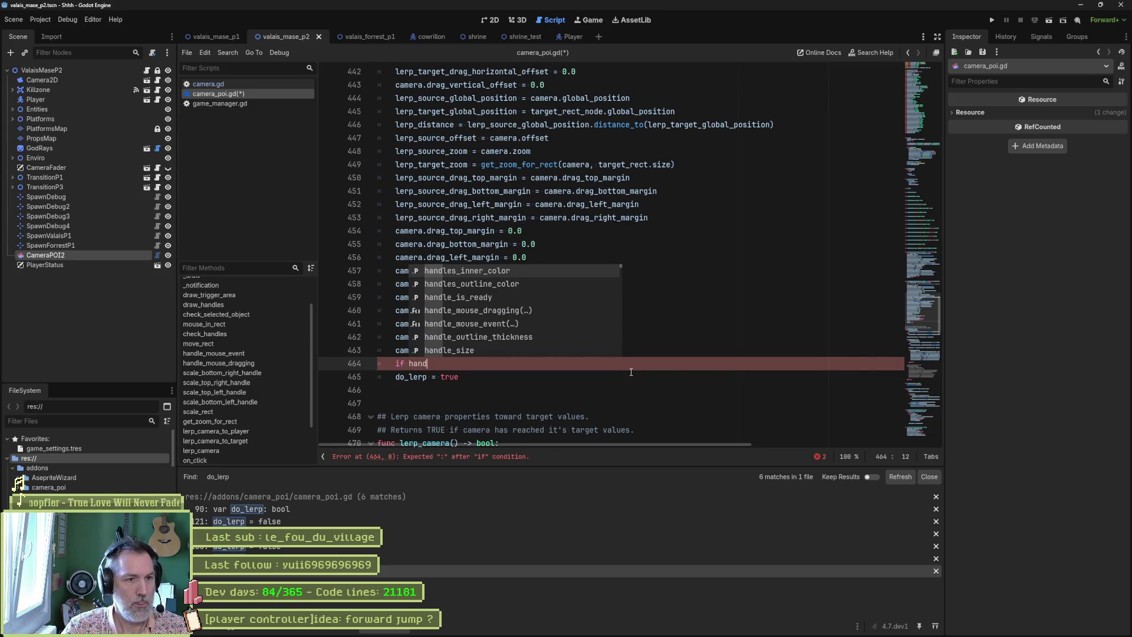
pyautogui.press('Down')
pyautogui.press('Down')
pyautogui.press('Return')
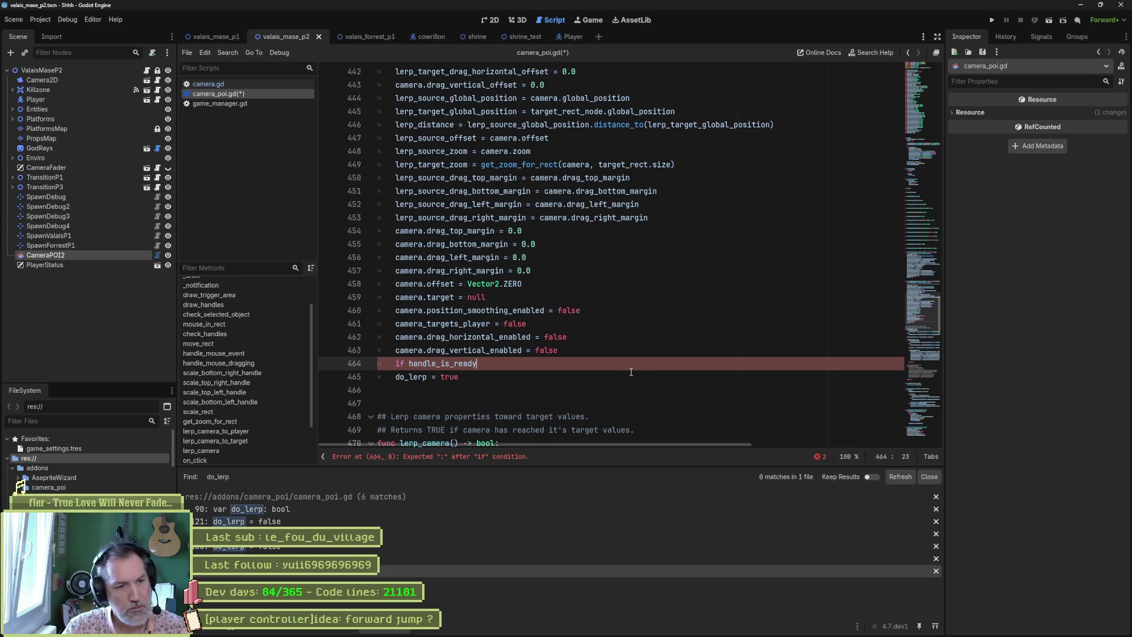
pyautogui.press('Return')
pyautogui.write('pass')
pyautogui.press('Return')
pyautogui.press('BackSpace')
pyautogui.write('else:')
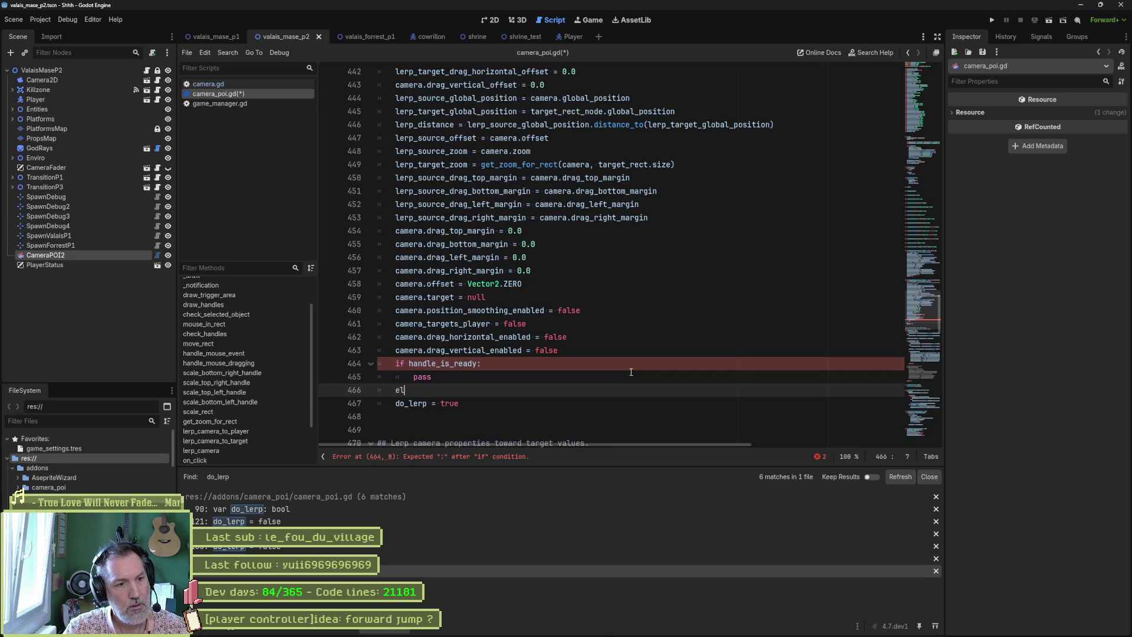
pyautogui.press('Down')
pyautogui.press('Tab')
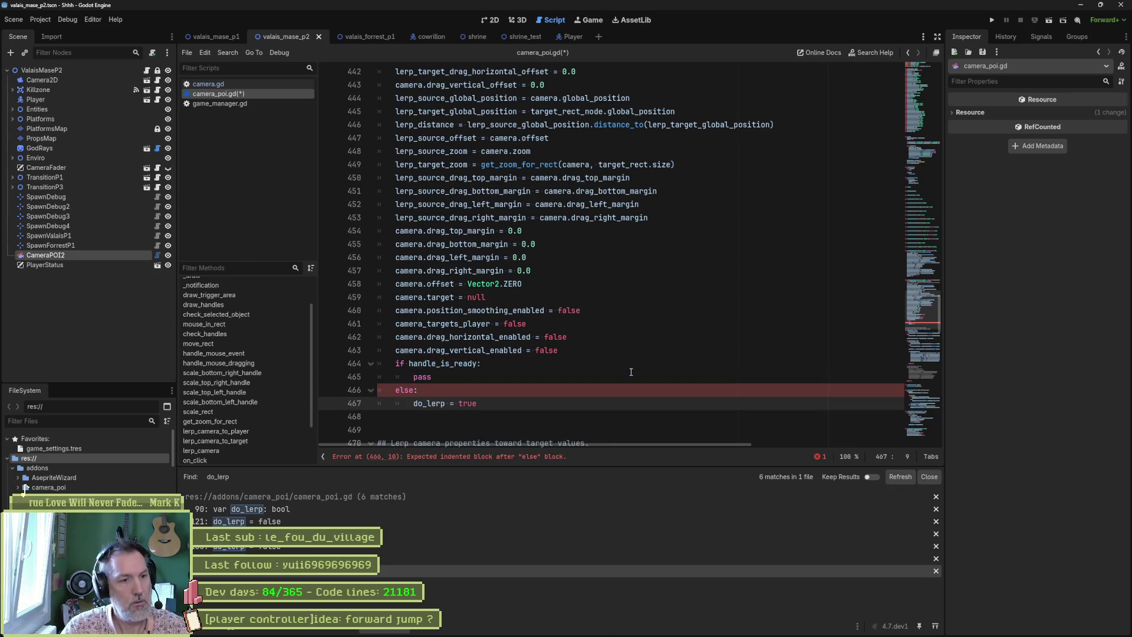
# - Paste the TODO comment on a new line above the if block and save the script
pyautogui.click(578, 345)
pyautogui.press('Return')
pyautogui.press('Up')
pyautogui.scroll(4, 484, 251)
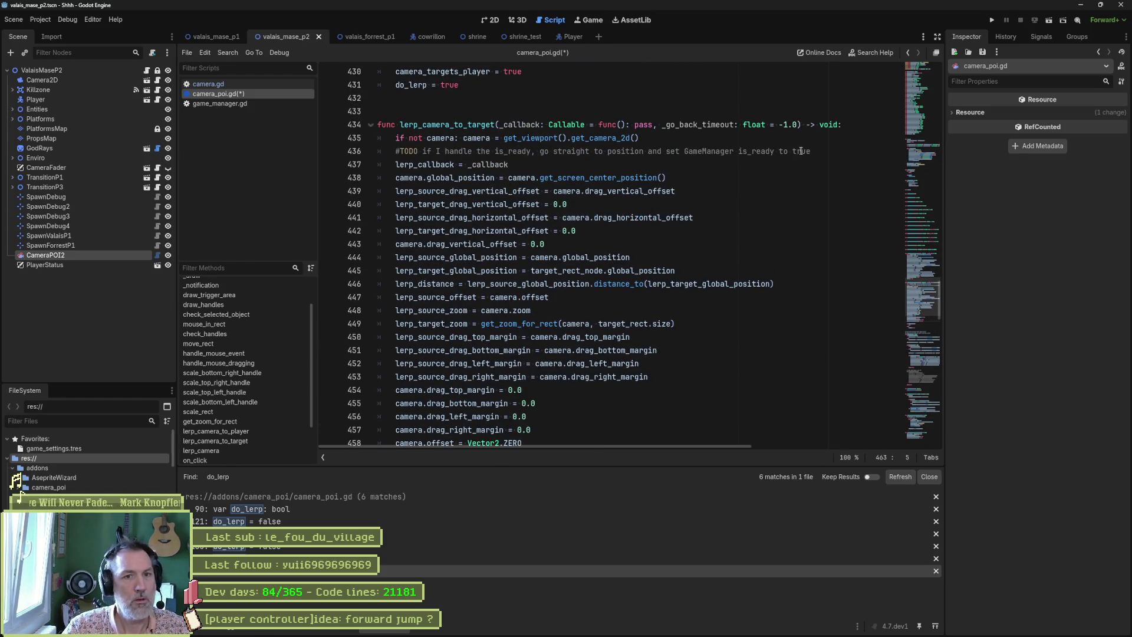
pyautogui.scroll(-5, 567, 305)
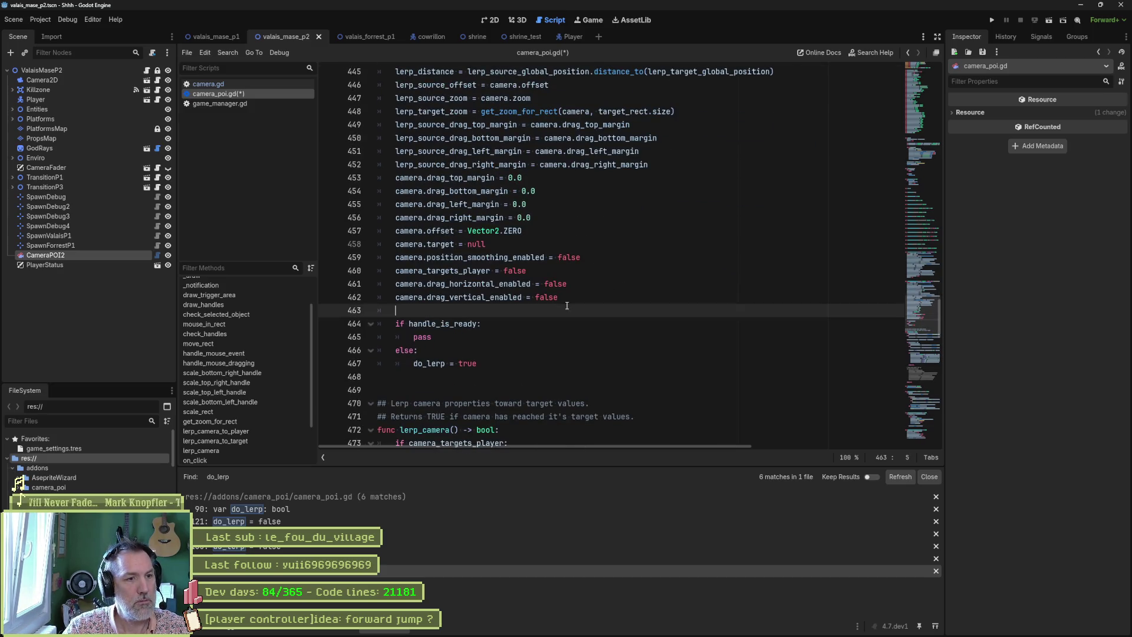
pyautogui.press('Return')
pyautogui.write('#TODO if I handle the is_ready, go straight to position and set GameManager is_ready to true')
pyautogui.hotkey('ctrl', 's')
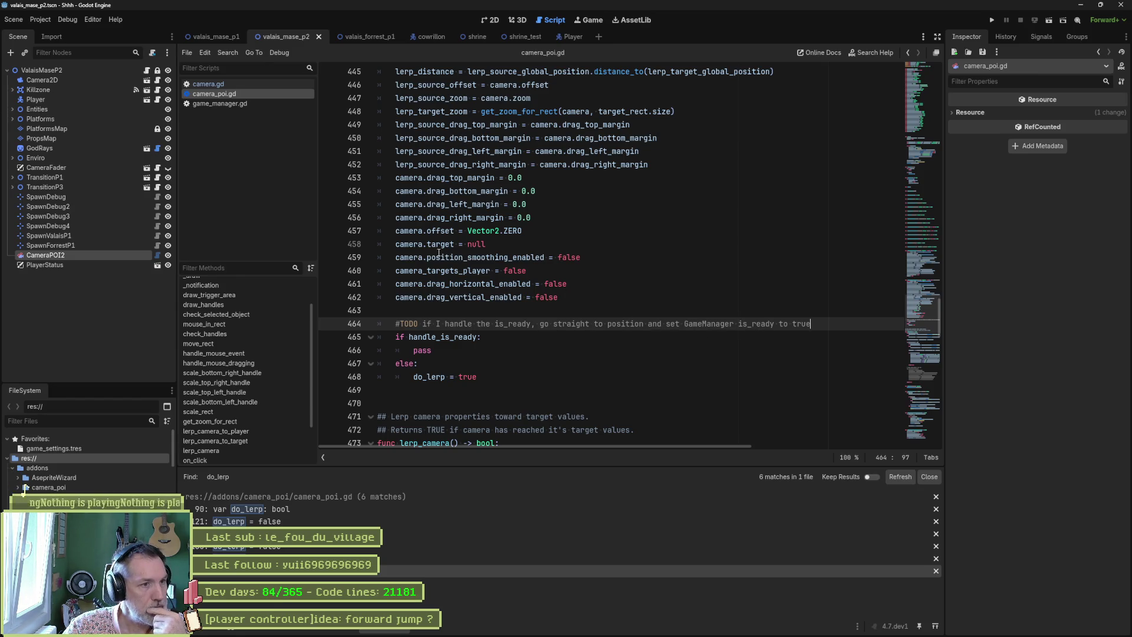
pyautogui.moveTo(443, 254)
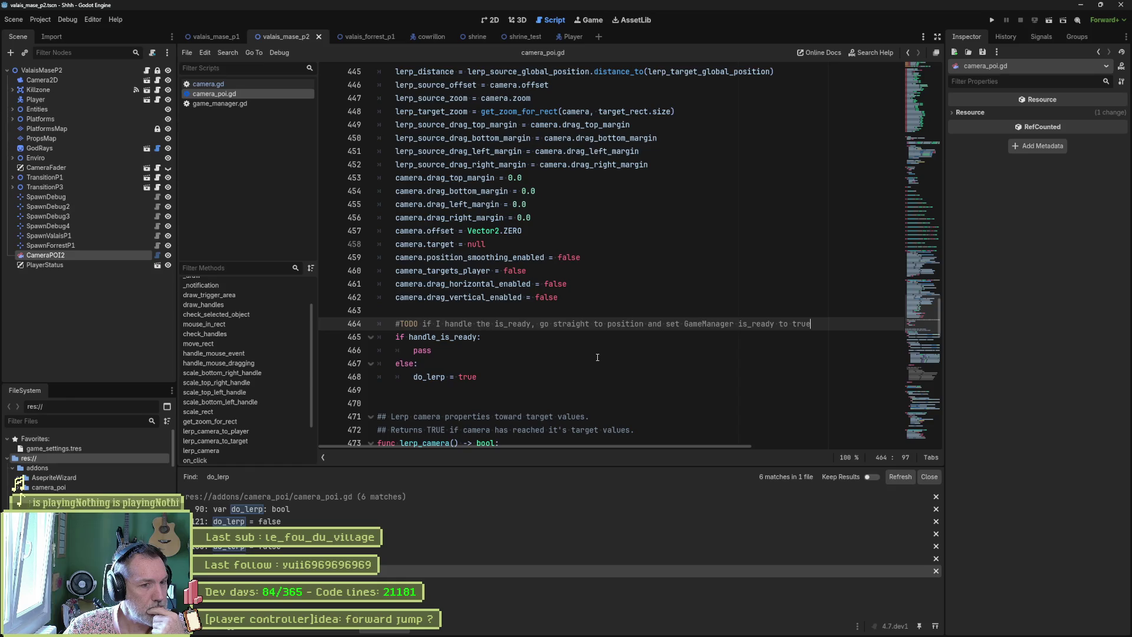
pyautogui.scroll(-7, 597, 358)
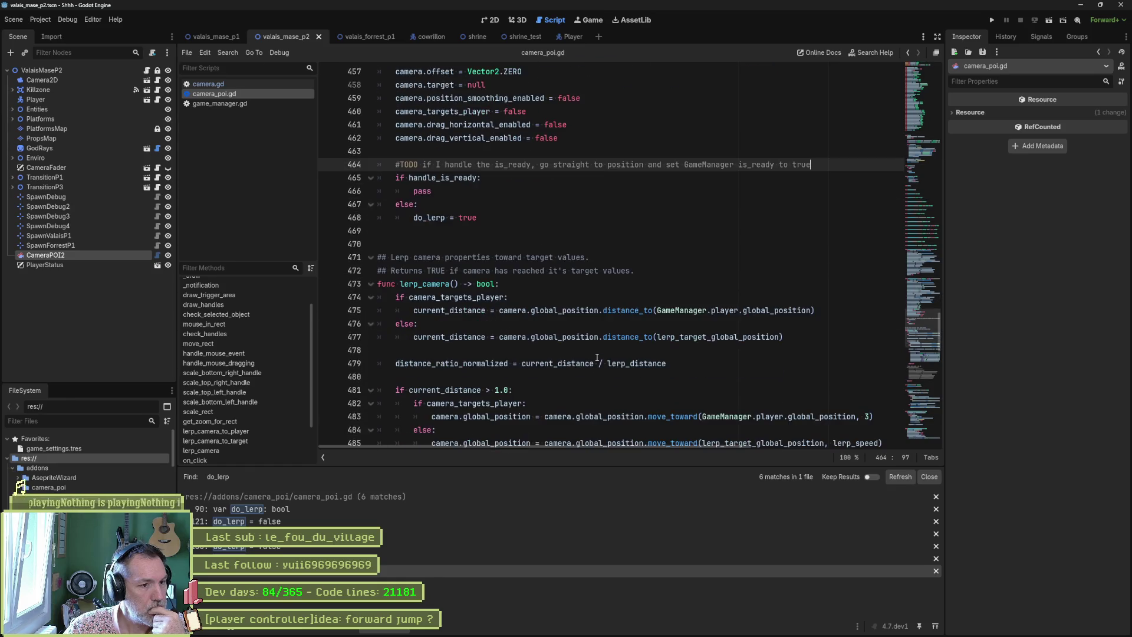
pyautogui.scroll(-2, 597, 358)
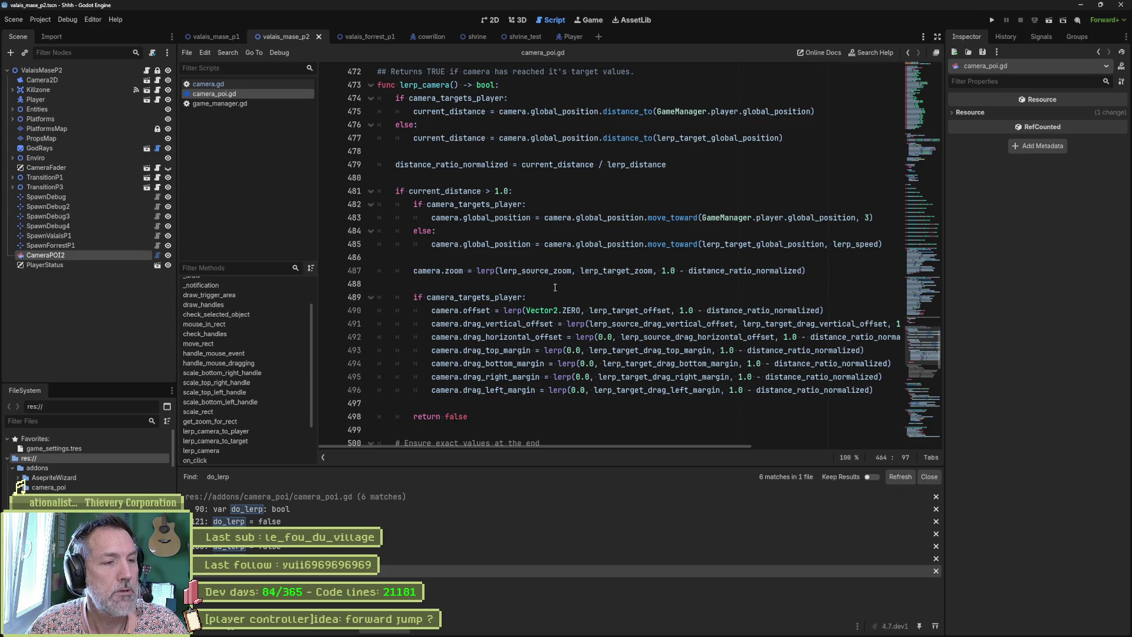
pyautogui.scroll(5, 536, 212)
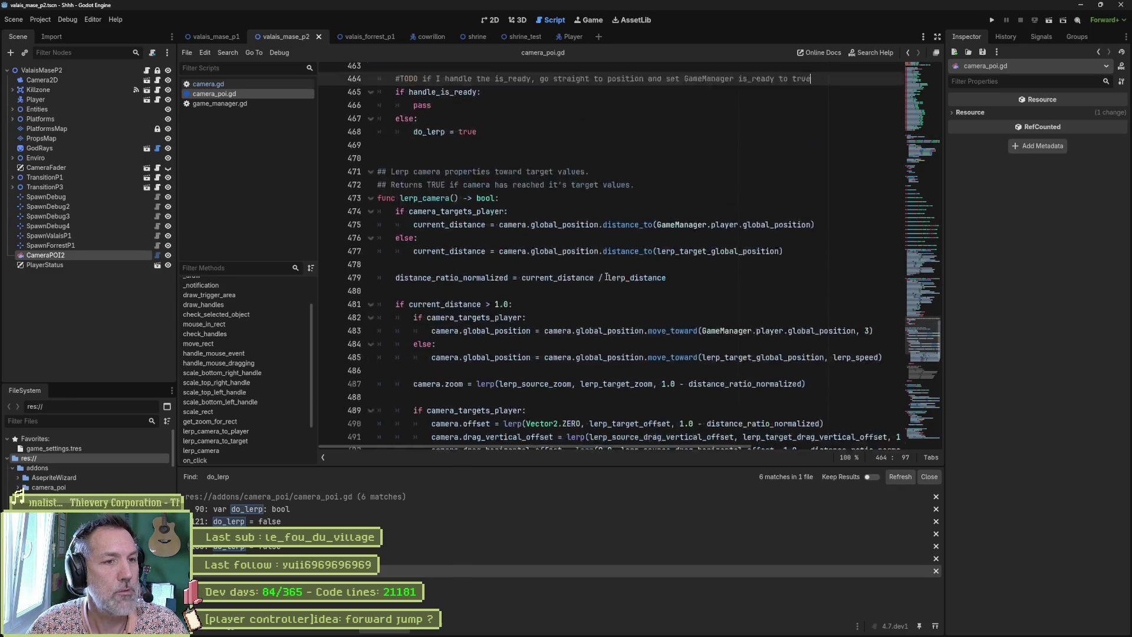
pyautogui.click(510, 191)
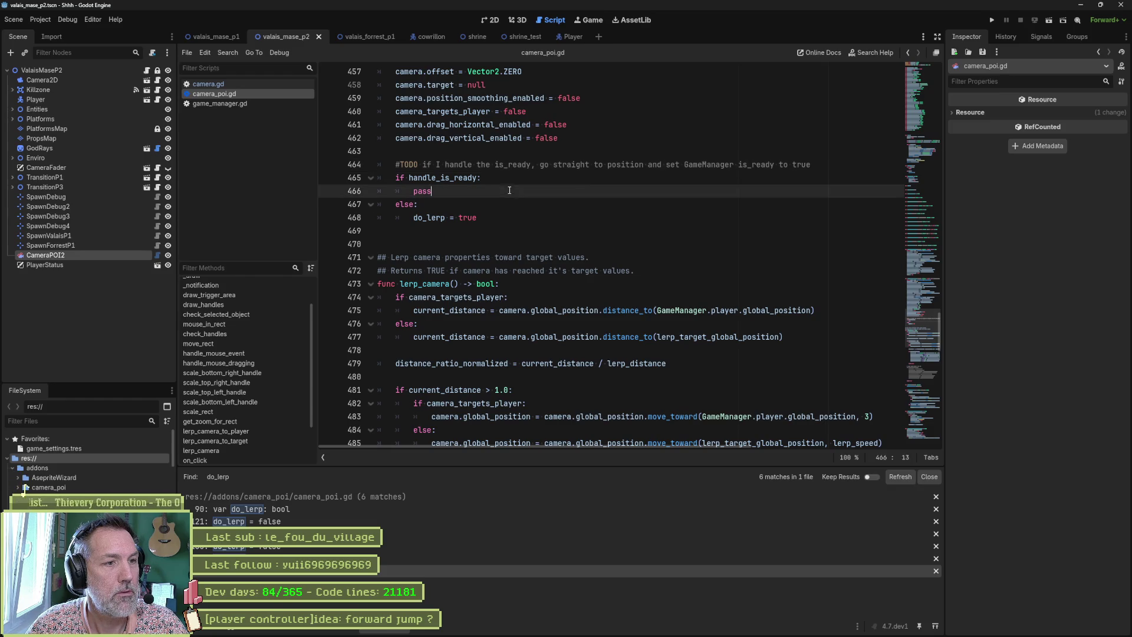
# - Start a GameManager call below pass, then undo it and restore do_lerp = true
pyautogui.press('Return')
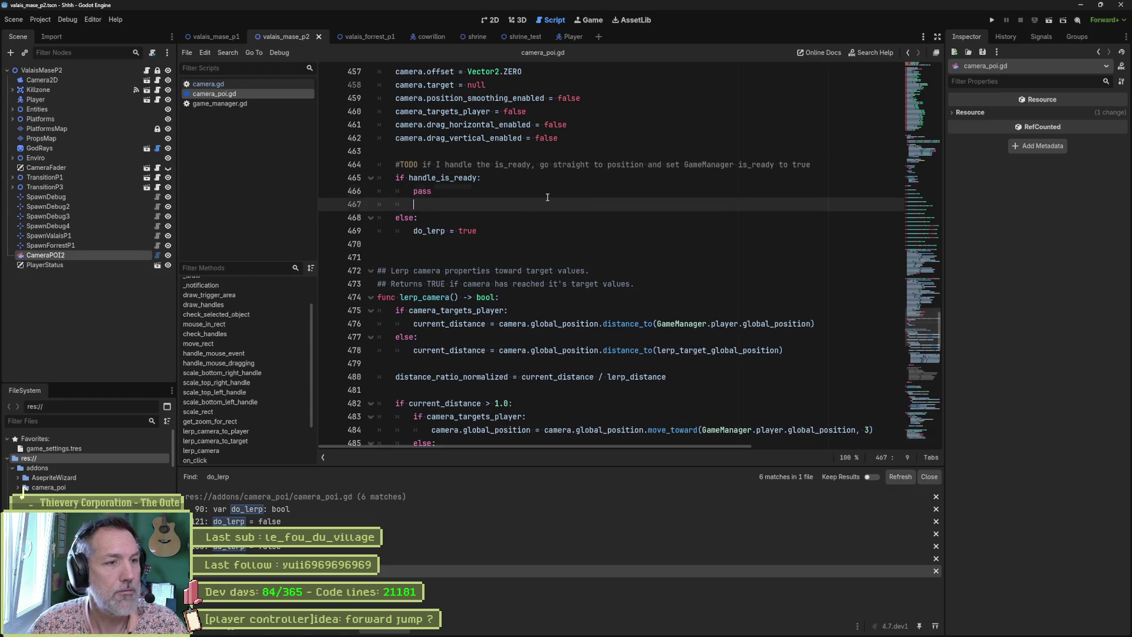
pyautogui.write('Game')
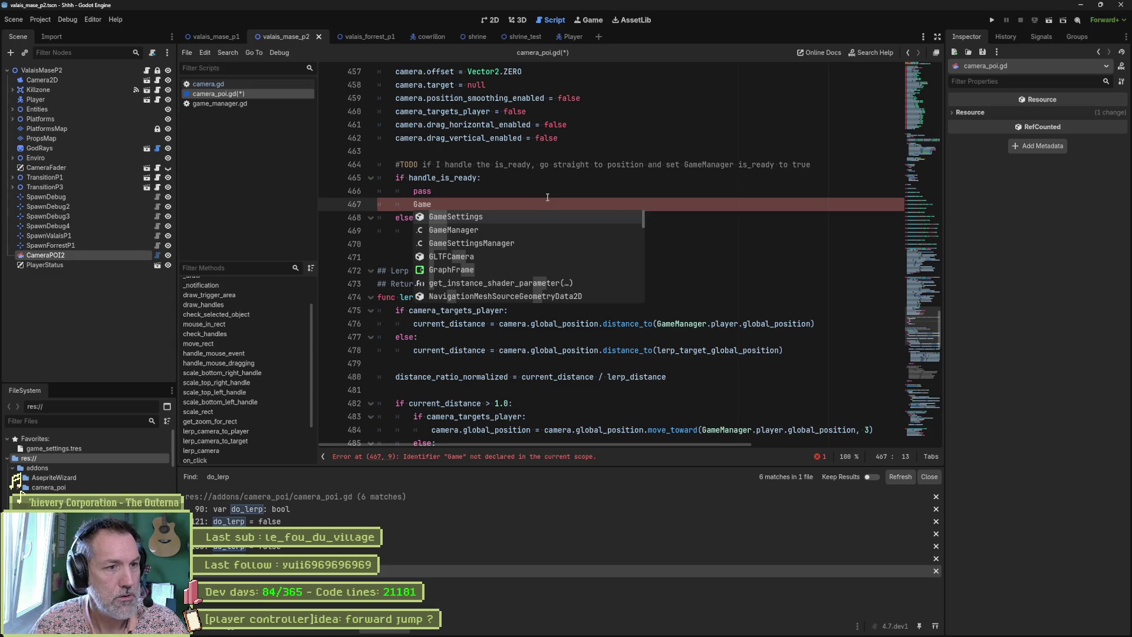
pyautogui.press('Down')
pyautogui.press('Return')
pyautogui.write('.is')
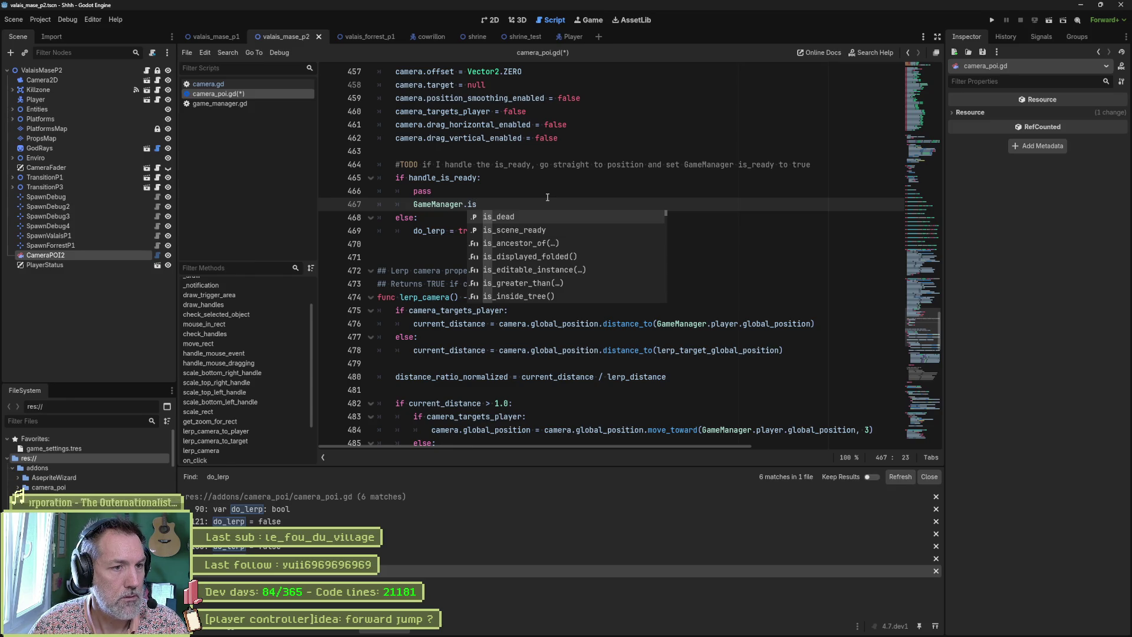
pyautogui.press('BackSpace')
pyautogui.press('BackSpace')
pyautogui.write('ca')
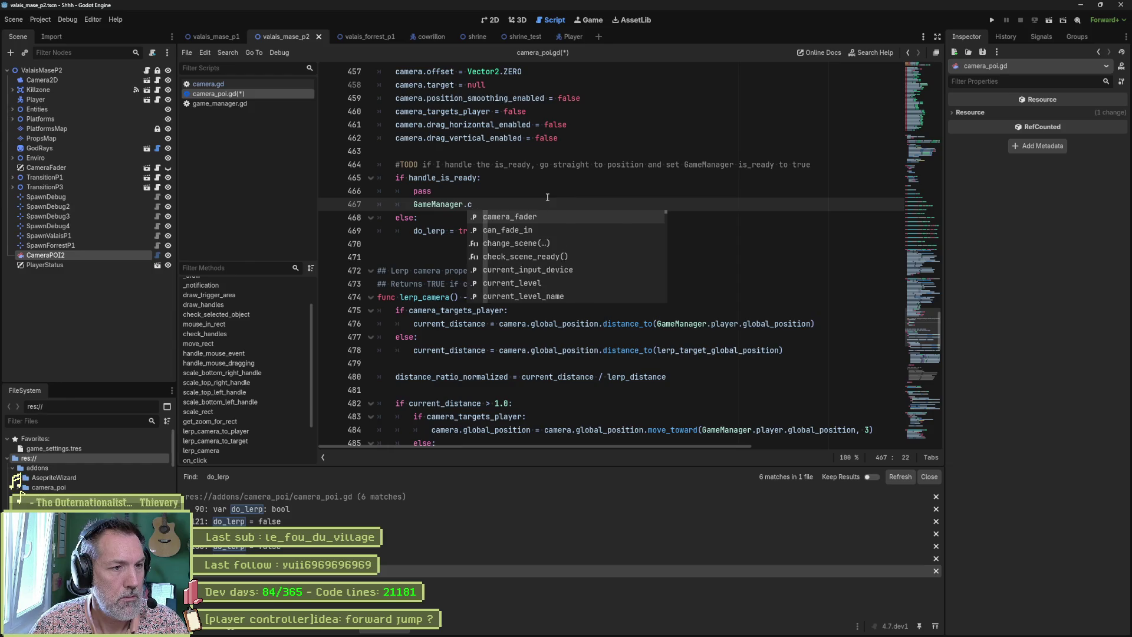
pyautogui.hotkey('ctrl', 'z')
pyautogui.write('o_lerp = true')
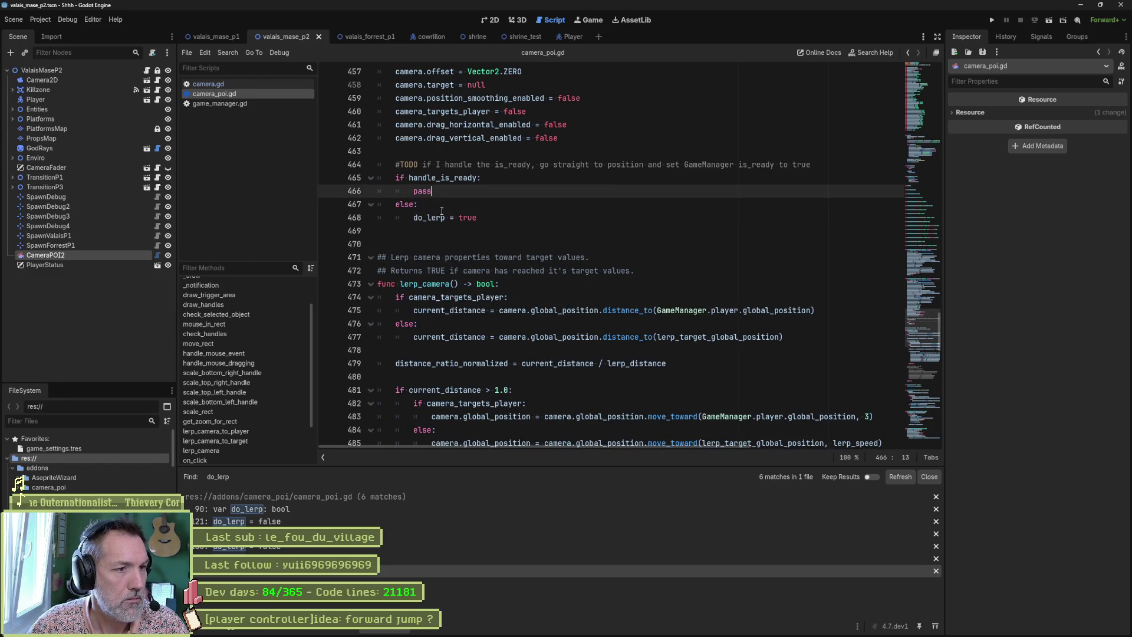
# - Check set_camera_ready in game_manager.gd and select the GameManager.set_camera_ready() line in camera.gd
pyautogui.click(250, 86)
pyautogui.click(529, 285)
pyautogui.keyDown('ctrl'); pyautogui.click(492, 284); pyautogui.keyUp('ctrl')
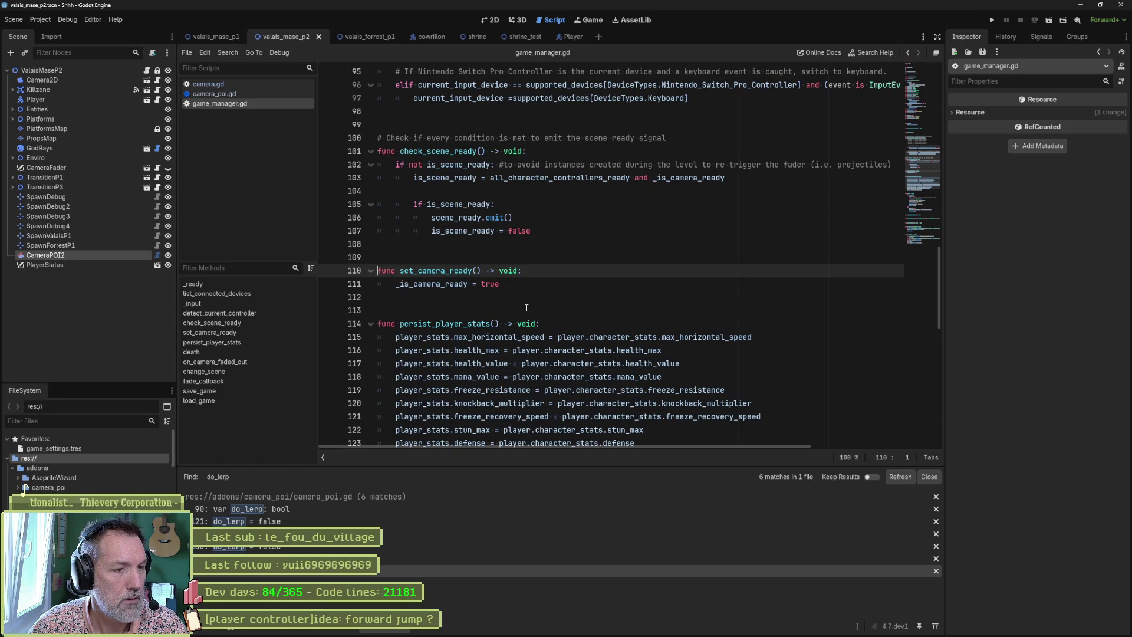
pyautogui.scroll(3, 527, 308)
pyautogui.hotkey('alt', 'Left')
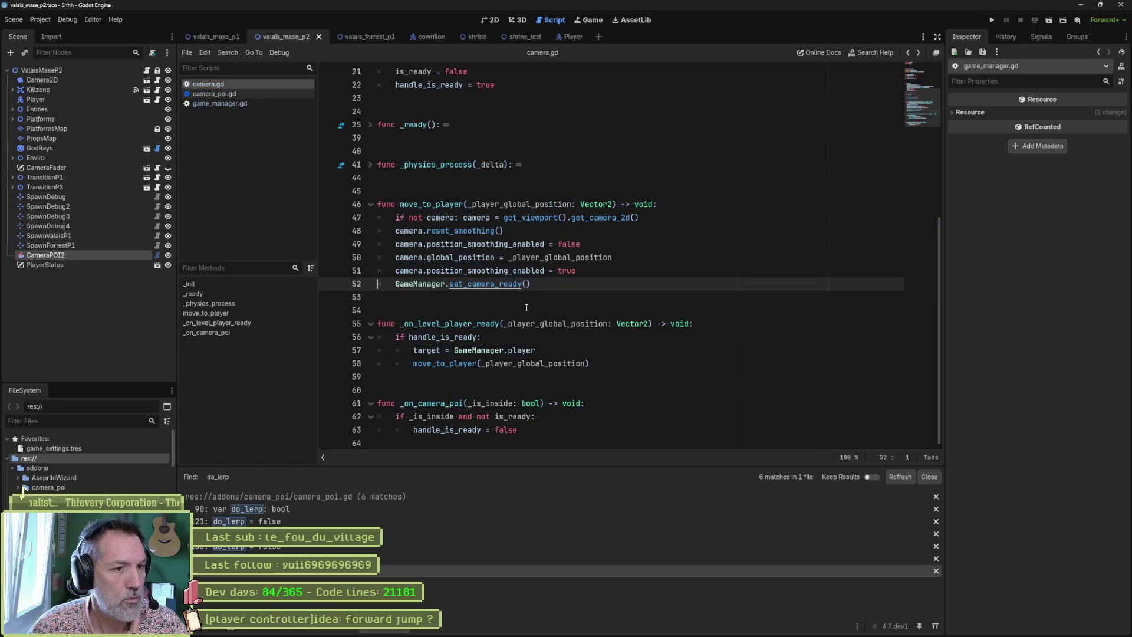
pyautogui.moveTo(531, 284); pyautogui.dragTo(581, 271)
pyautogui.hotkey('ctrl', 'c')
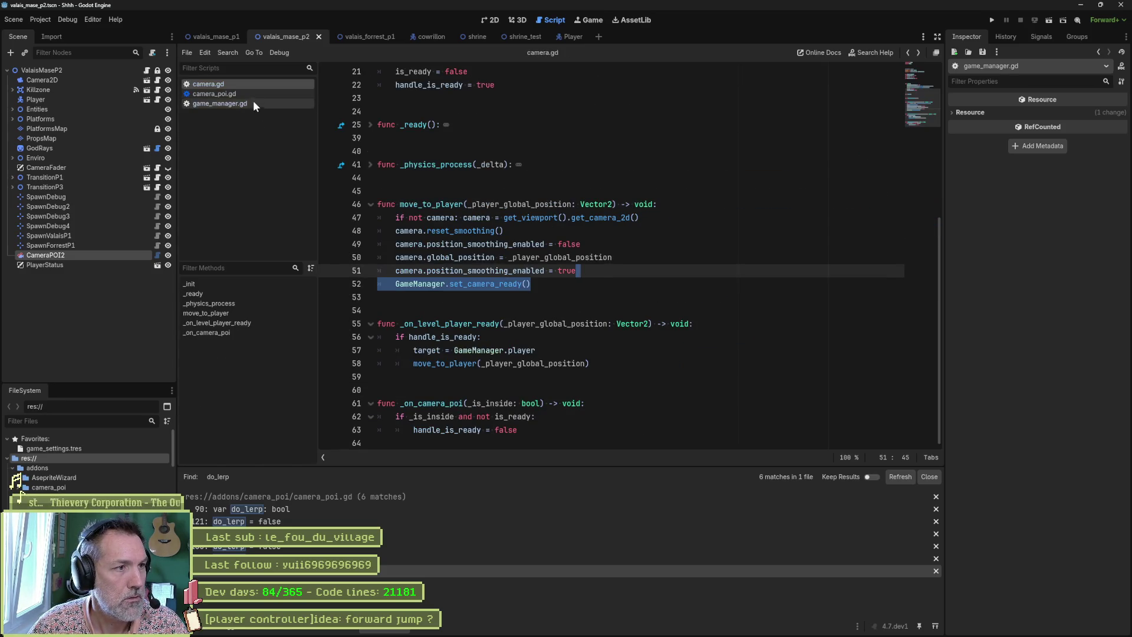
# - Paste GameManager.set_camera_ready() into camera_poi.gd and indent it under pass
pyautogui.click(214, 94)
pyautogui.press('Up')
pyautogui.press('End')
pyautogui.hotkey('ctrl', 'v')
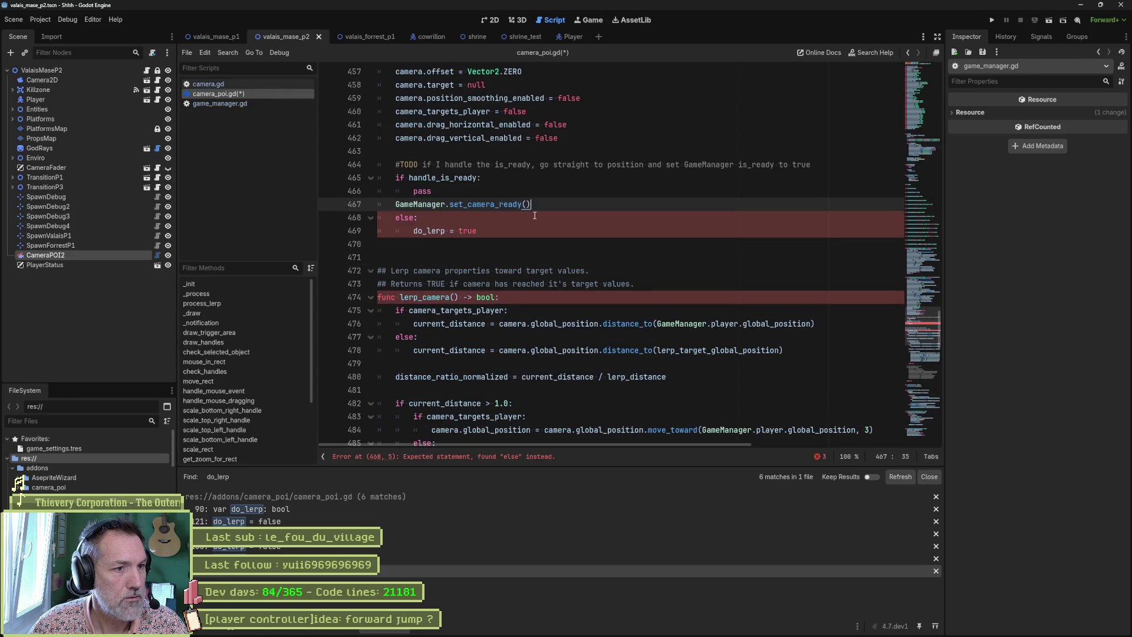
pyautogui.press('Home')
pyautogui.press('Tab')
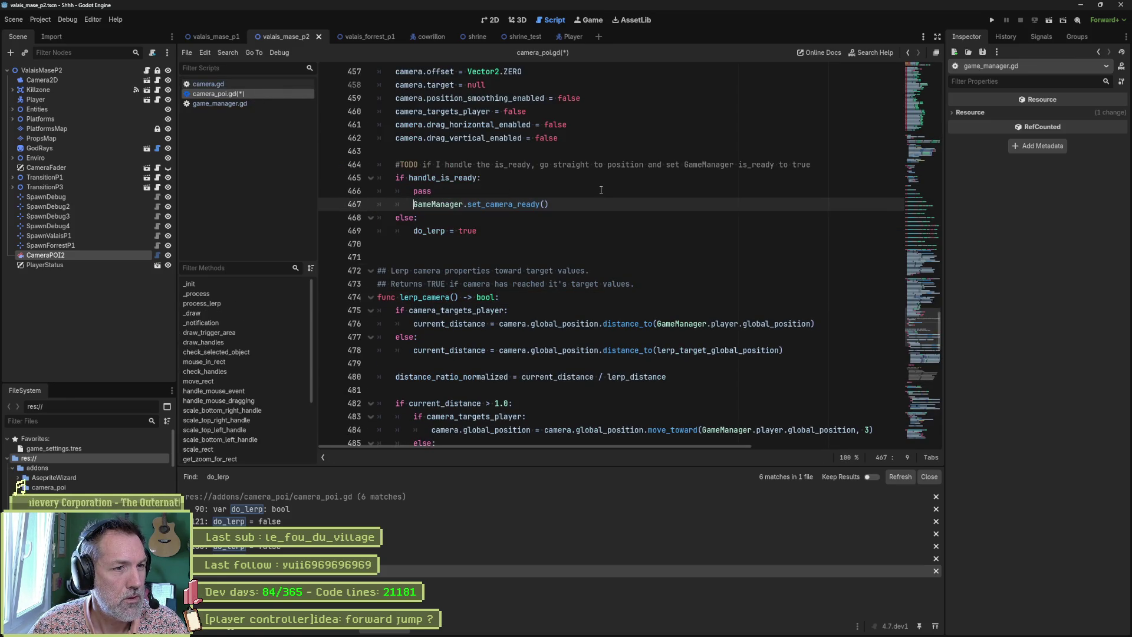
pyautogui.press('Up')
pyautogui.press('End')
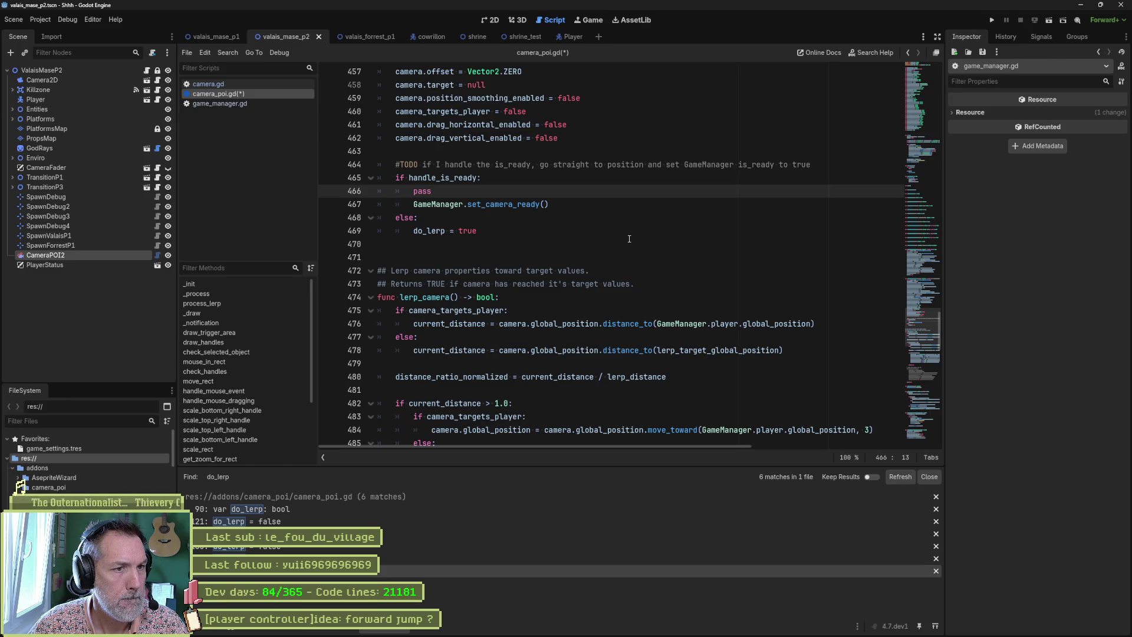
# - Cut the TODO note from the comment above the if, leaving '# if I handle the is_ready'
pyautogui.moveTo(532, 164); pyautogui.dragTo(812, 164)
pyautogui.press('BackSpace')
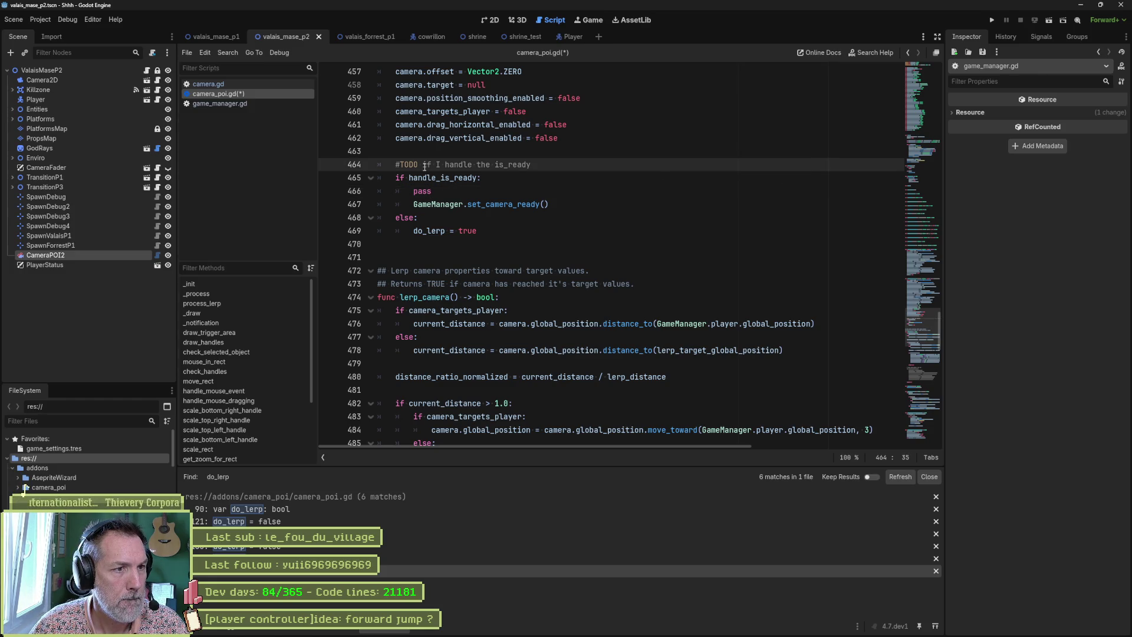
pyautogui.press('BackSpace')
pyautogui.press('BackSpace')
pyautogui.press('BackSpace')
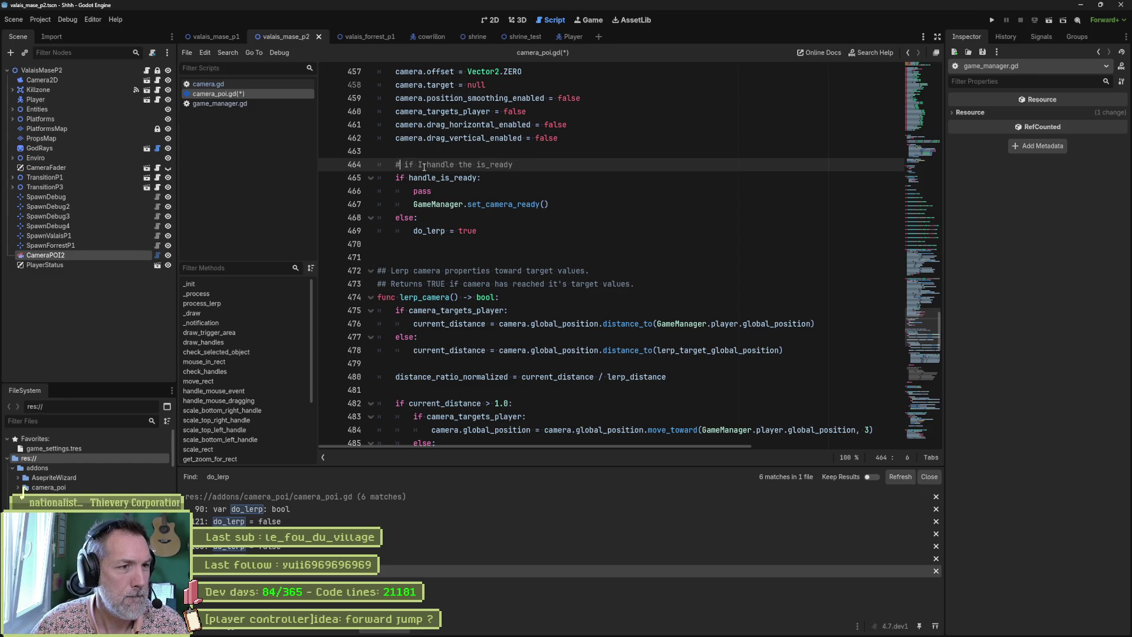
# - Add '#TODO go straight to position and set GameManager is_ready to true' inside the if branch
pyautogui.press('Down')
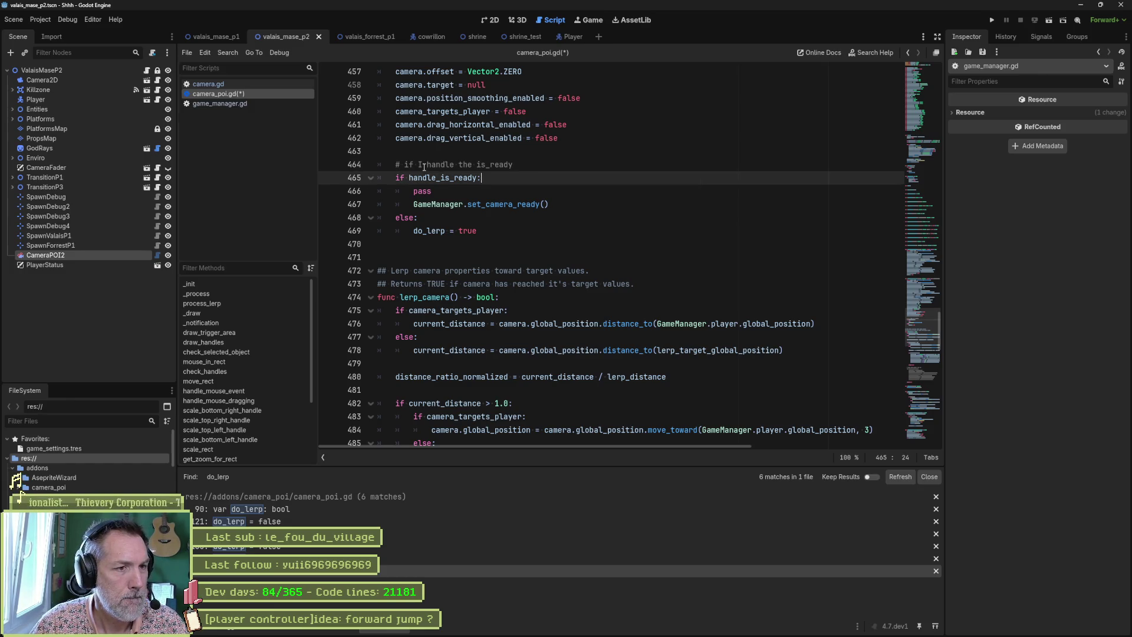
pyautogui.press('End')
pyautogui.press('Return')
pyautogui.write('#TODO')
pyautogui.write(', go straight to position and set GameManager is_ready to true')
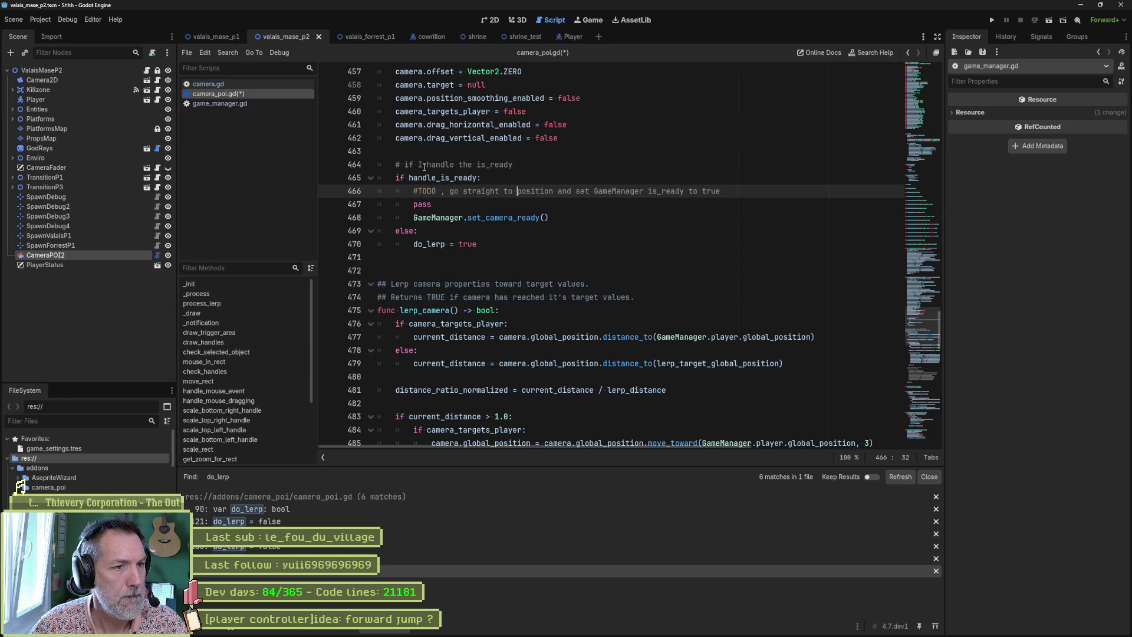
pyautogui.press('BackSpace')
pyautogui.press('BackSpace')
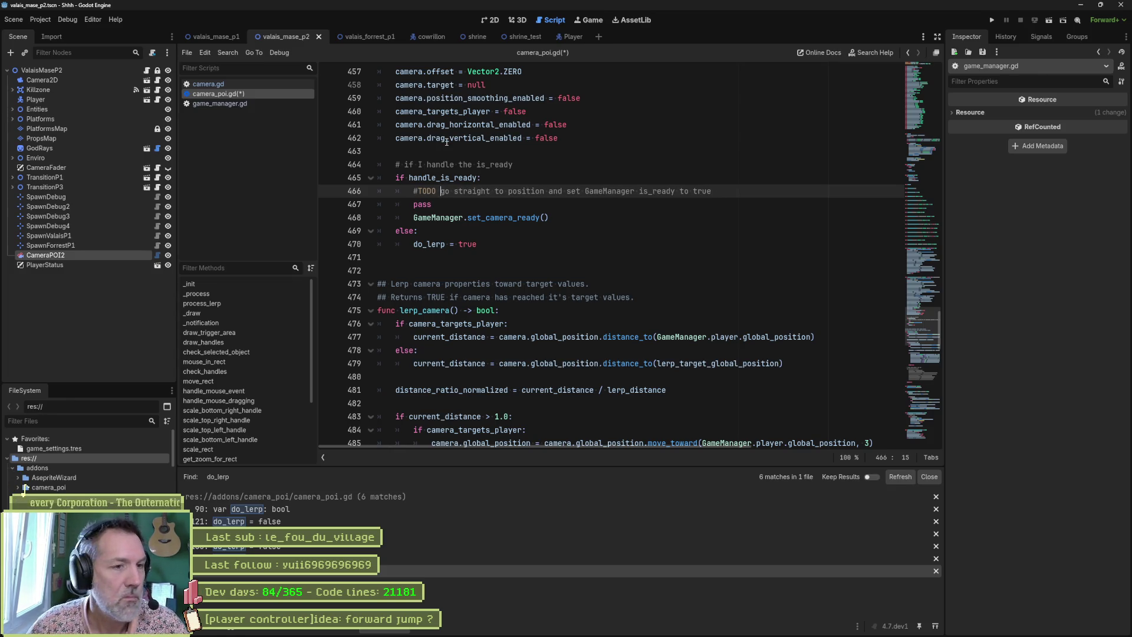
pyautogui.moveTo(786, 635)
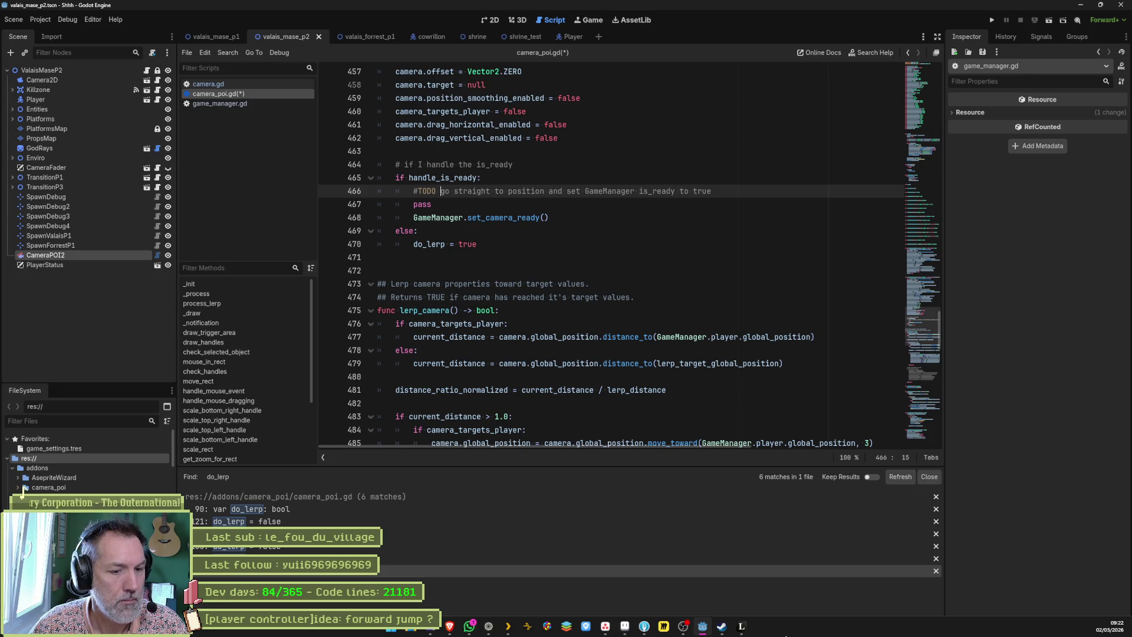
pyautogui.click(667, 230)
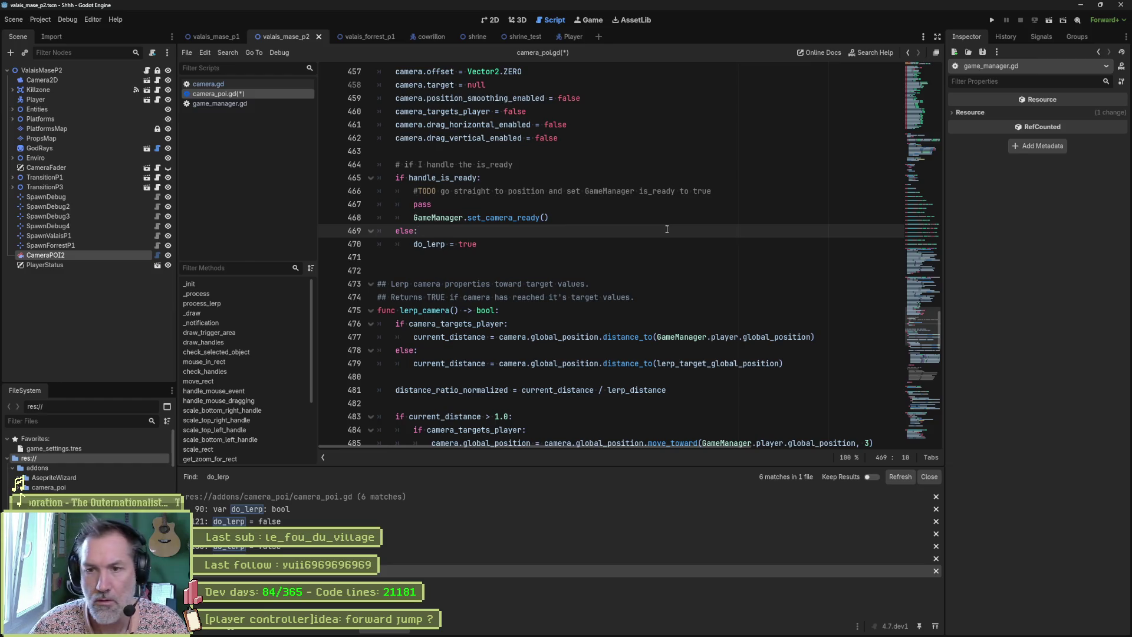
# - Save camera_poi.gd with the finished handle_is_ready if/else block
pyautogui.hotkey('ctrl', 's')
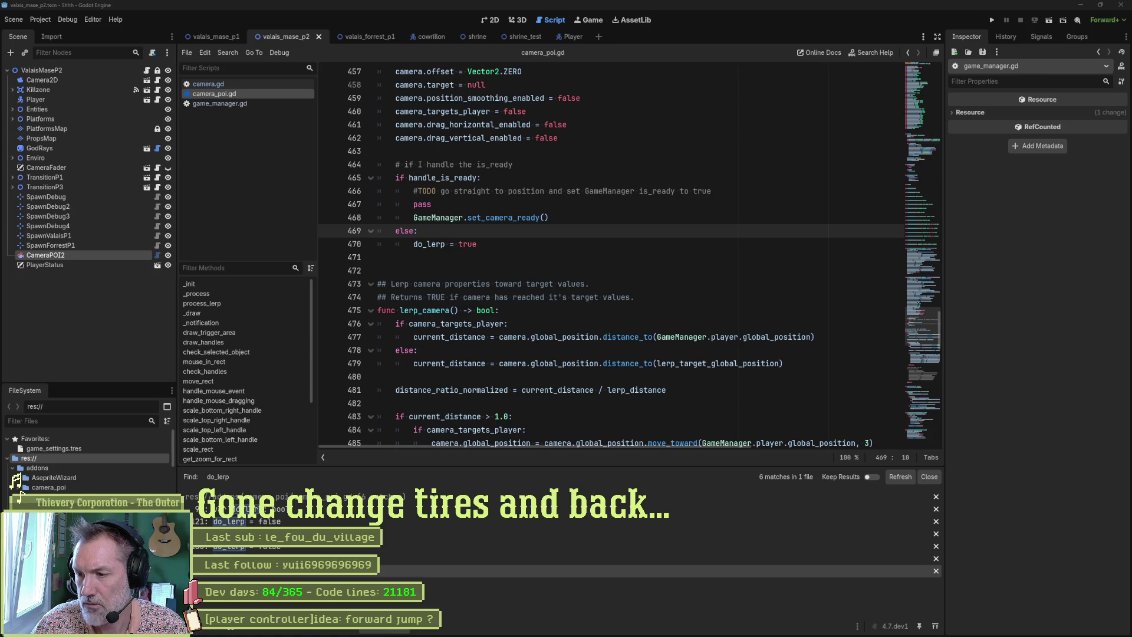
# - Ask Gemini 'pneu en anglais' to translate tire, then return to Godot
pyautogui.hotkey('alt', 'Tab')
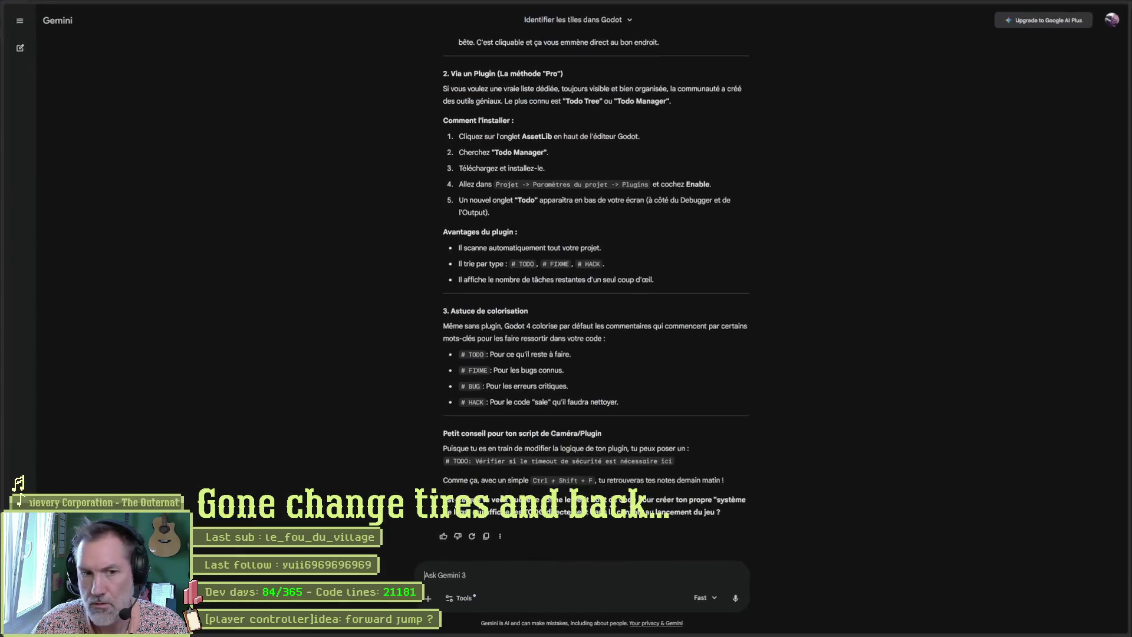
pyautogui.write('pneu en anglais')
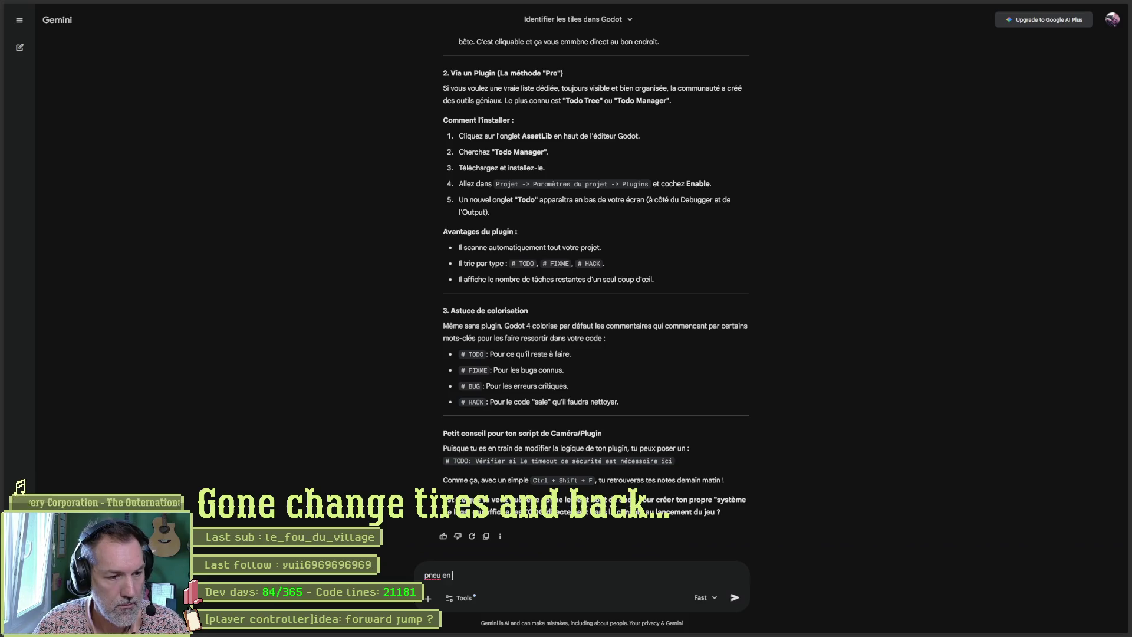
pyautogui.press('Return')
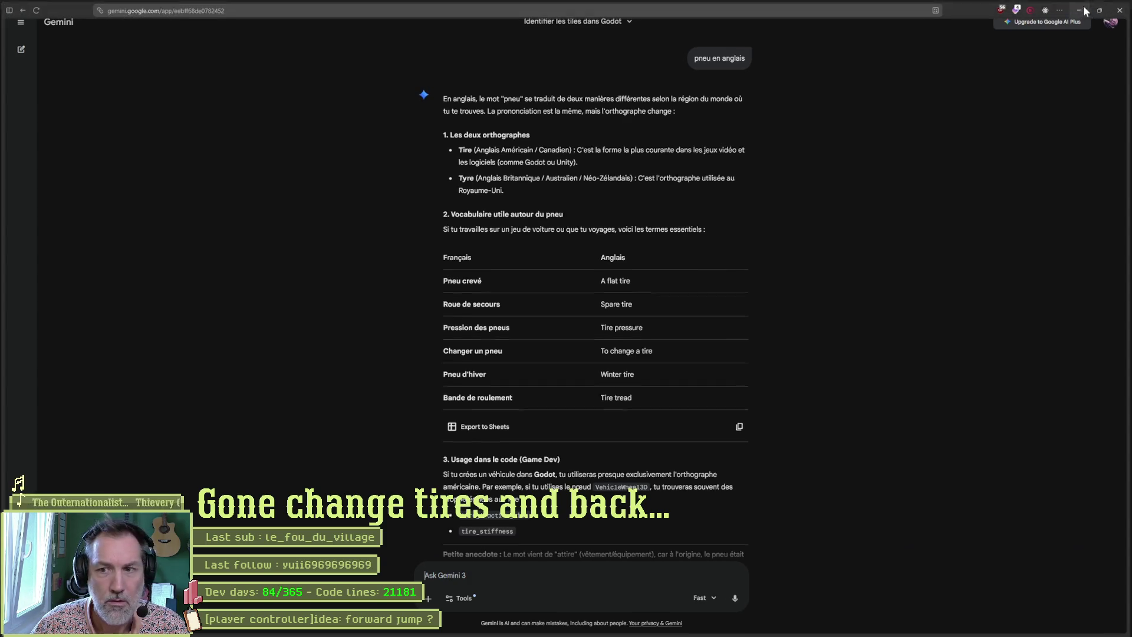
pyautogui.hotkey('alt', 'Tab')
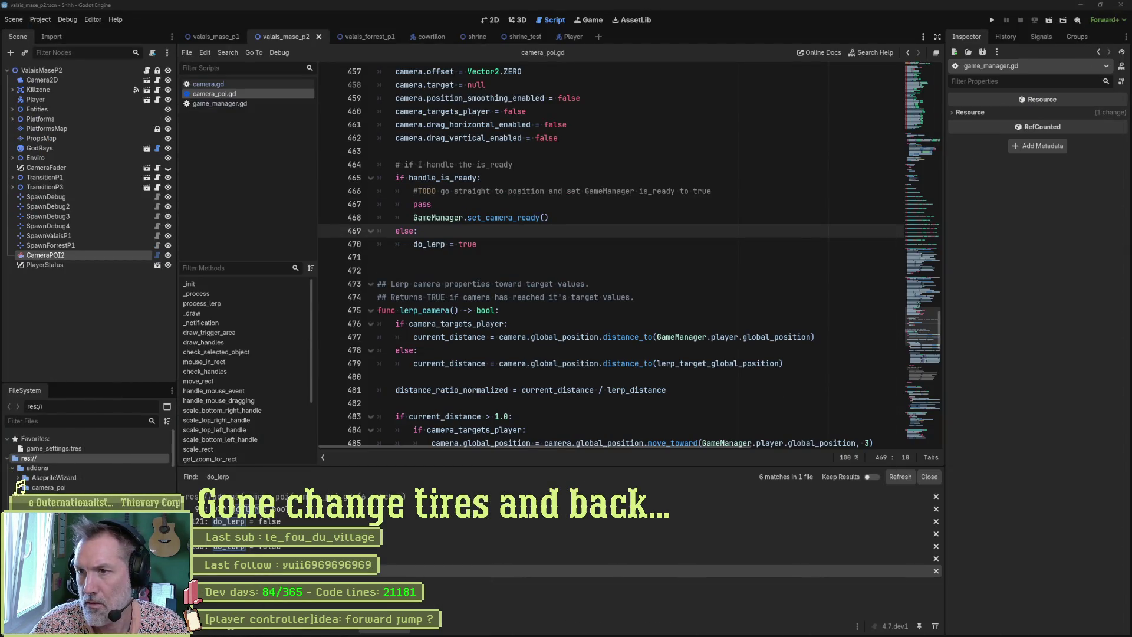